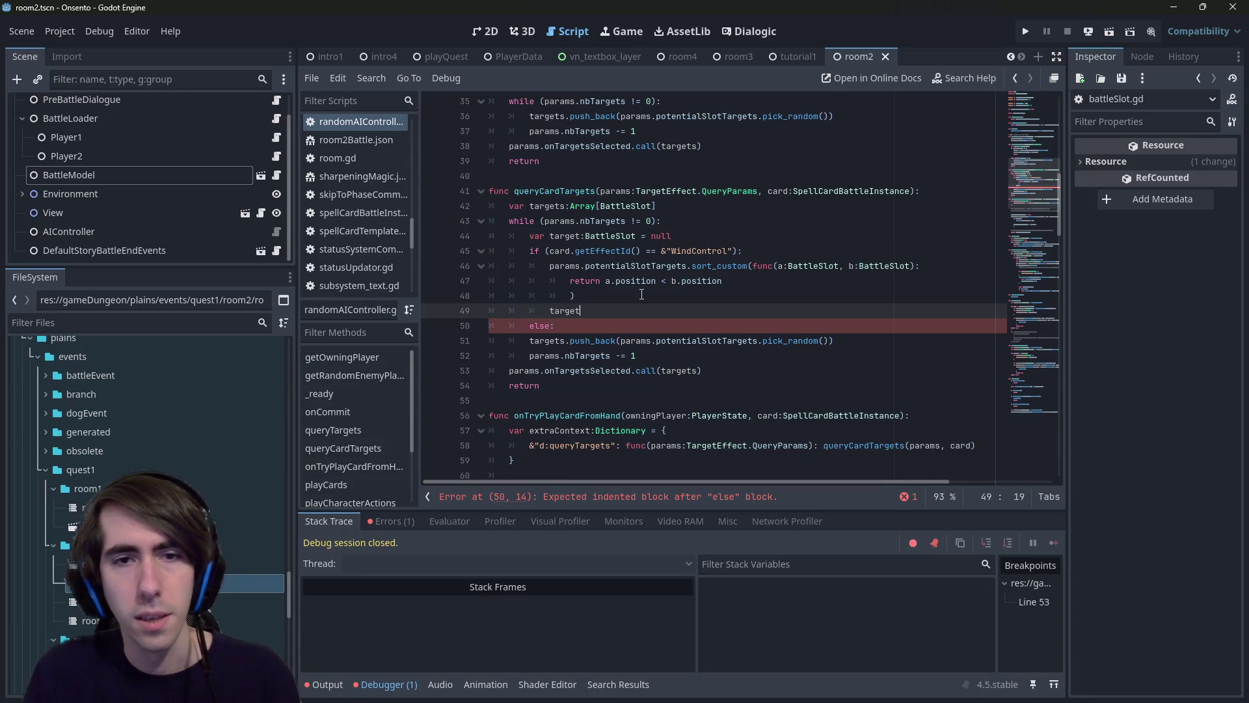
Set line 49 to target = params.potentialSlotTargets.back() for WindControl cards.
text(=)
key(Up)
key(Up)
key(Up)
key(Home)
key(ctrl+shift+Right)
key(ctrl+shift+Right)
key(ctrl+shift+Right)
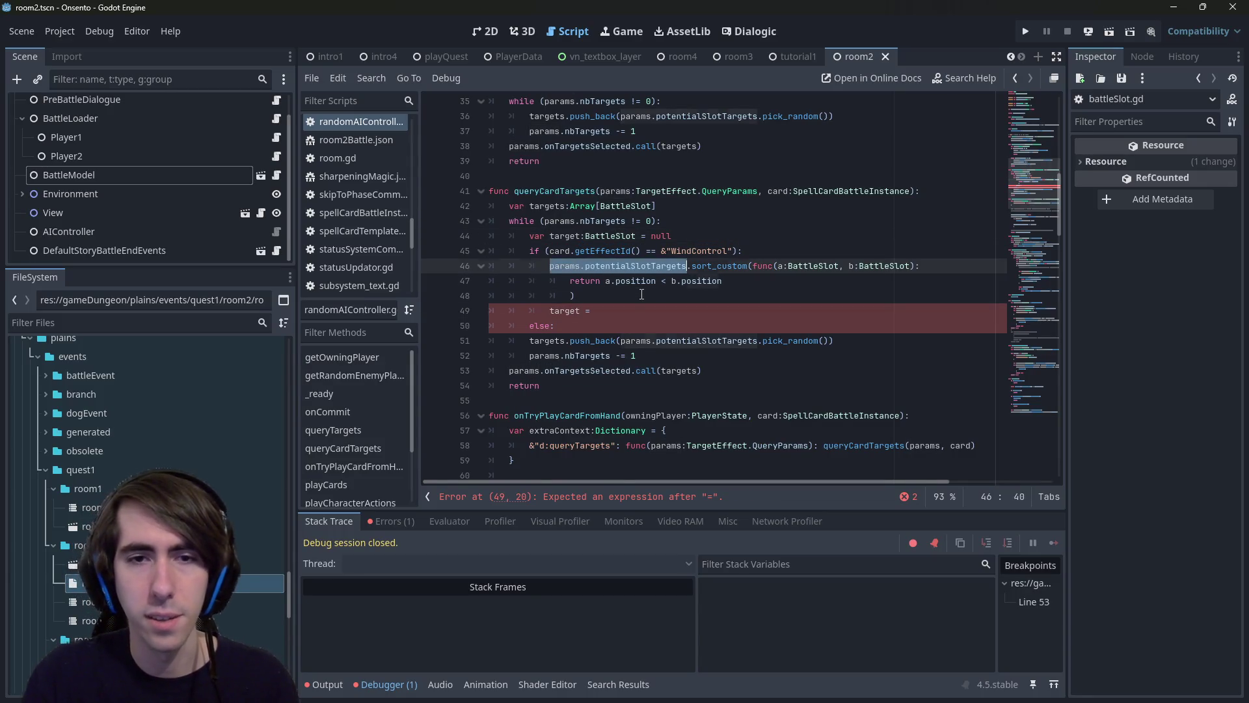
key(ctrl+c)
key(Down)
key(Down)
key(Down)
key(End)
key(ctrl+v)
text(.back())
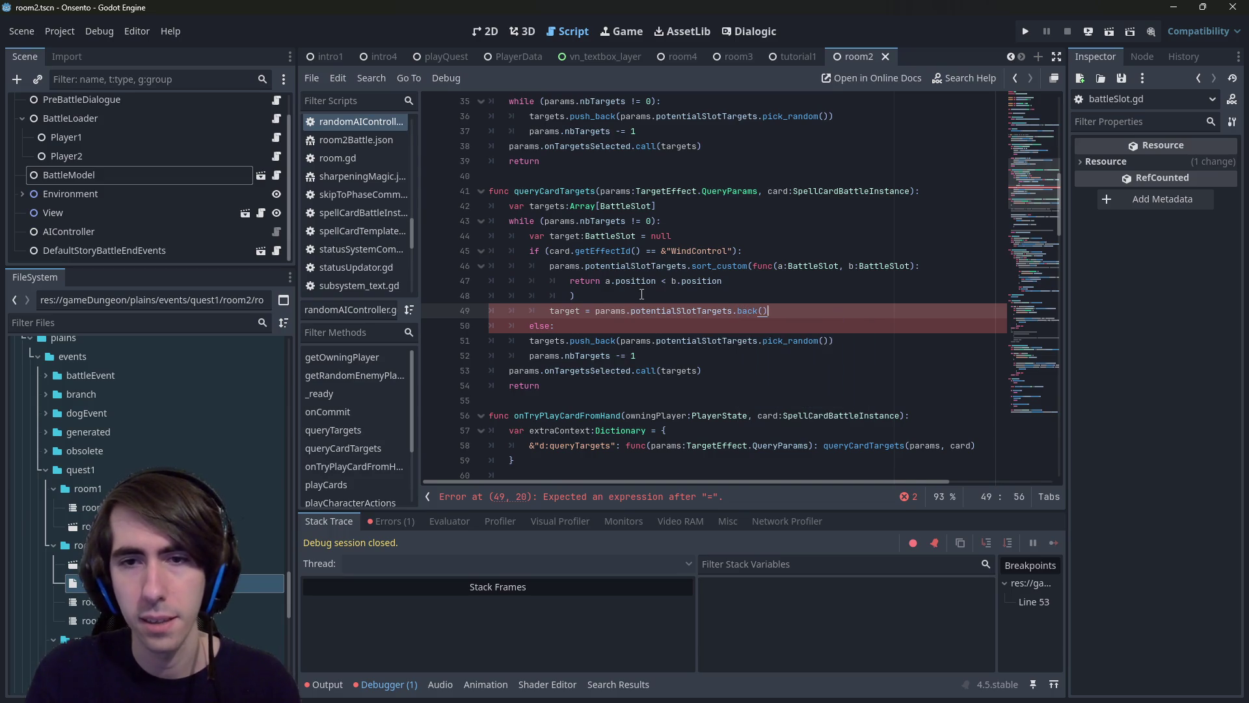
Under else, add target = the random slot pick_random() call, and save the script.
click(642, 331)
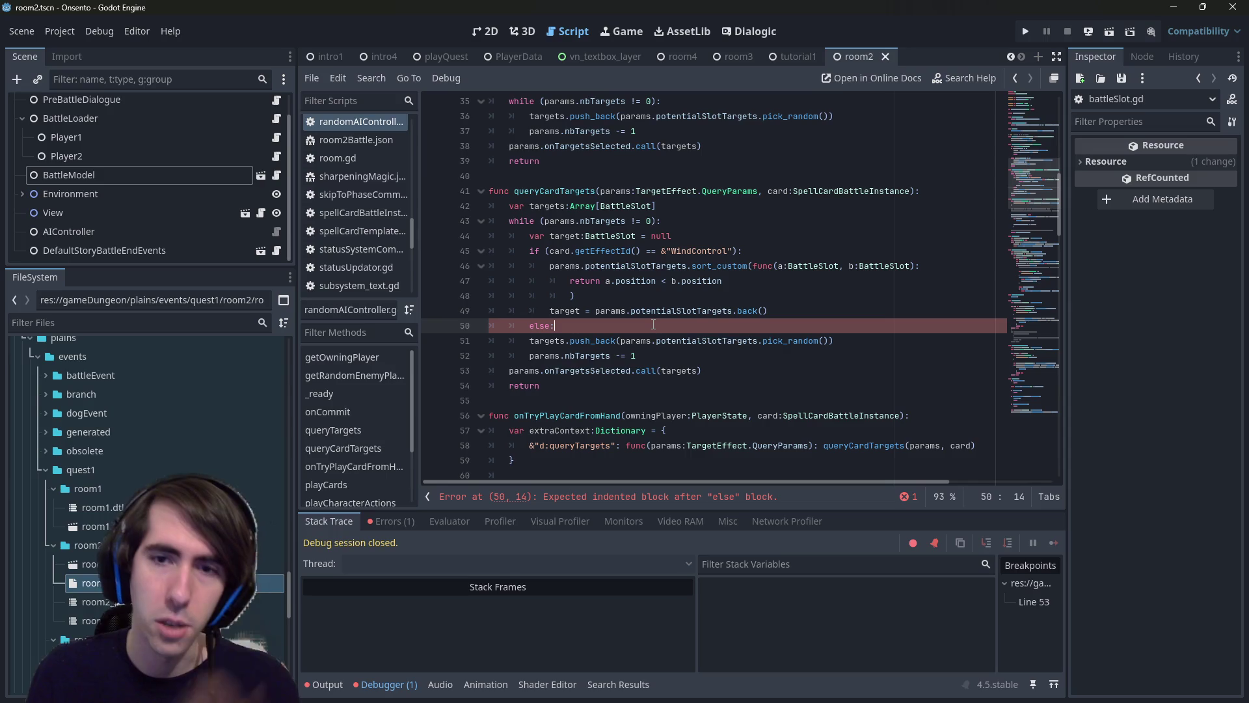
key(Return)
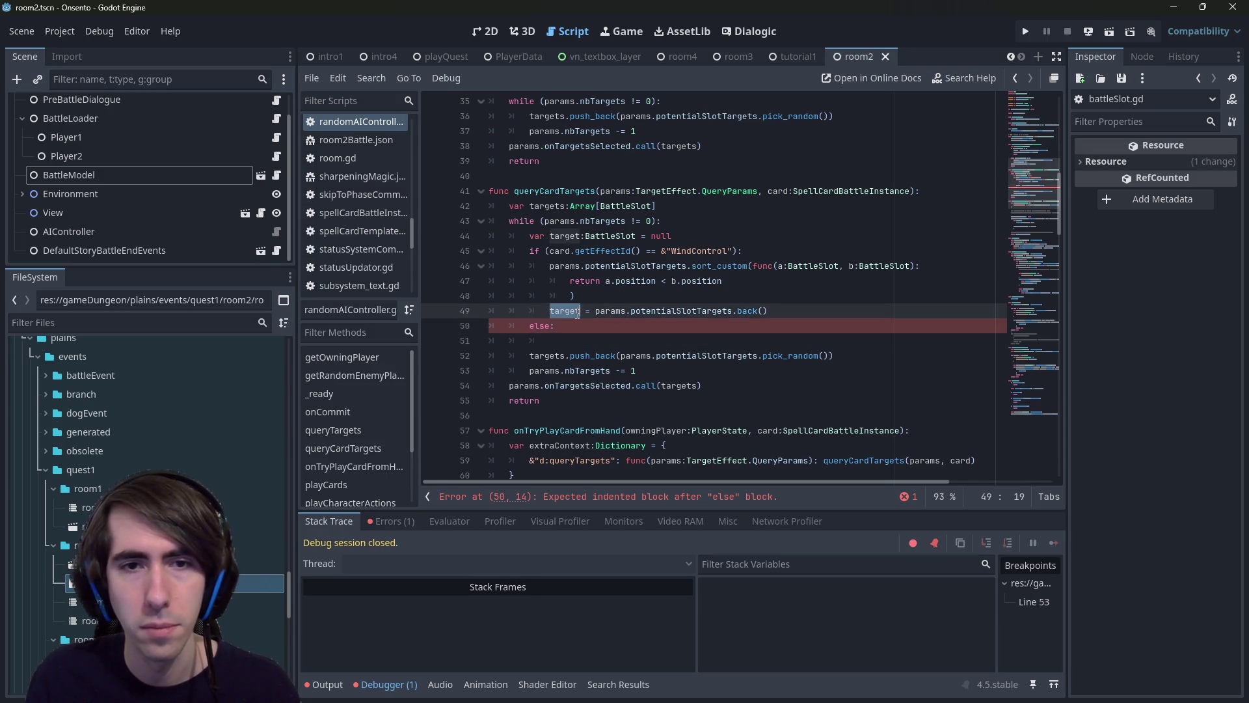
text(target=)
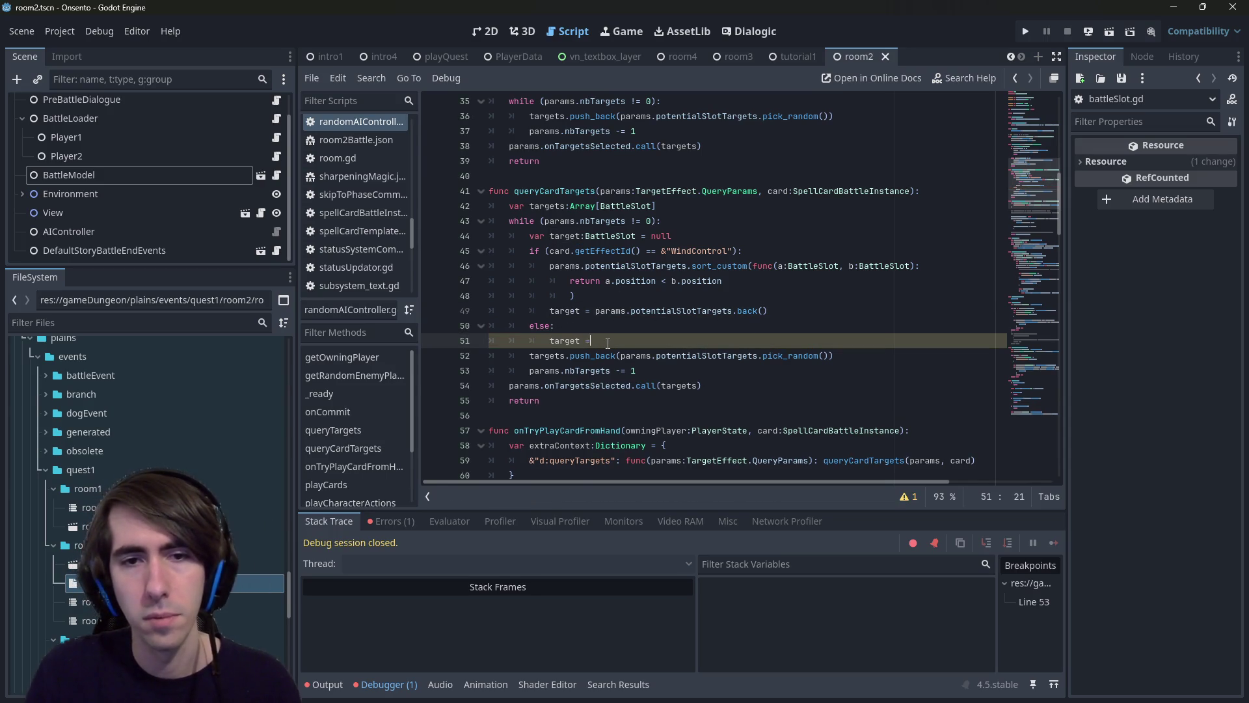
key(Down)
key(ctrl+Right)
key(ctrl+Right)
key(ctrl+shift+Right)
key(ctrl+shift+Right)
key(ctrl+shift+Right)
key(ctrl+c)
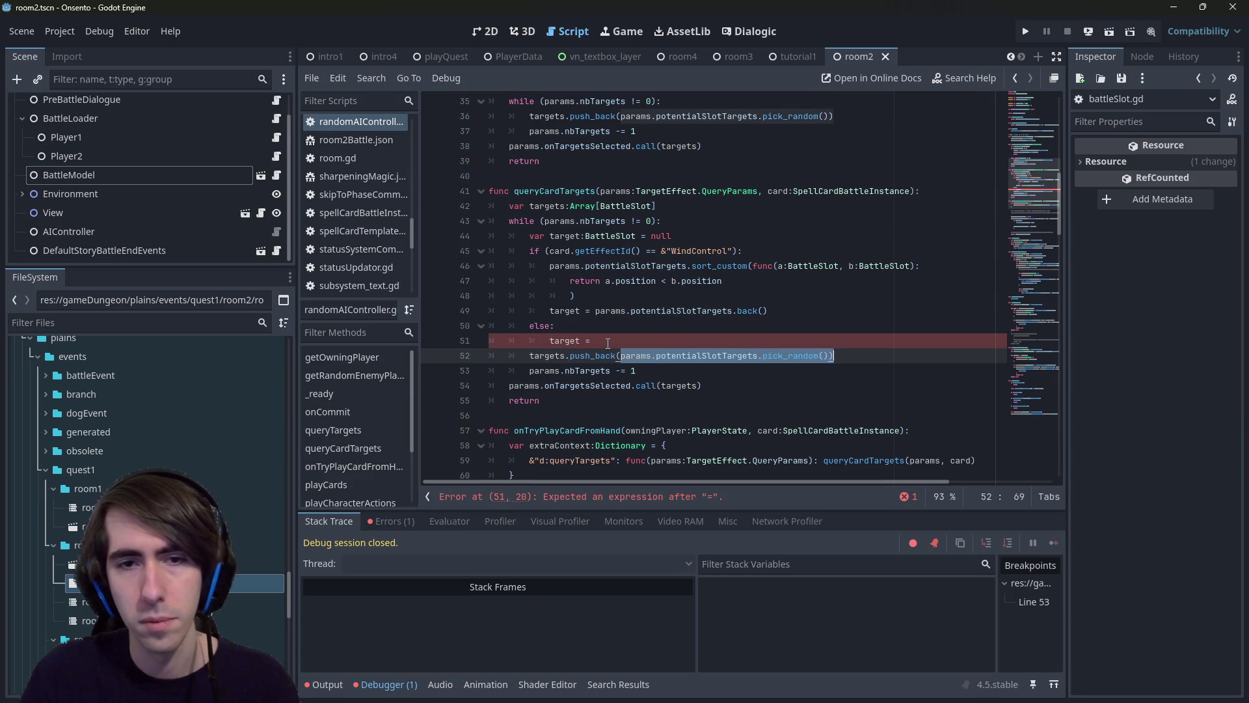
key(Up)
key(ctrl+v)
text(())
key(ctrl+s)
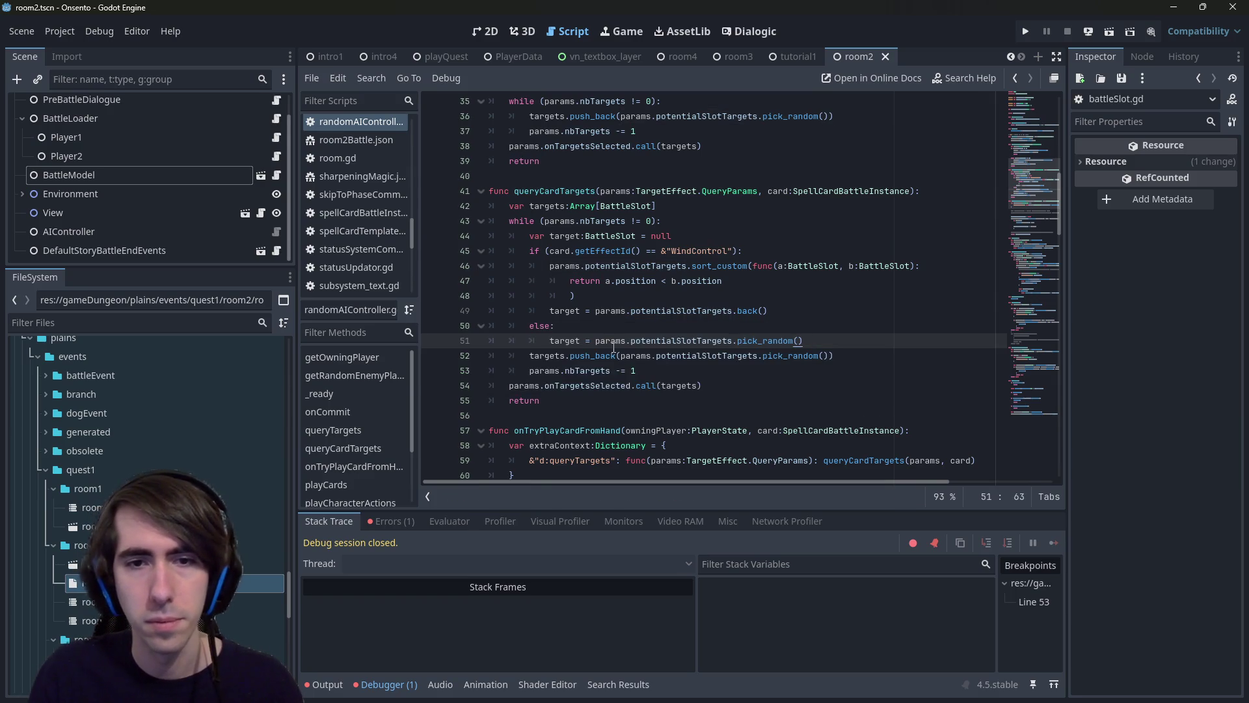
Push target instead of the random pick on line 52, save, and run the current scene.
double_click(563, 341)
drag(623, 355, 805, 358)
key(ctrl+s)
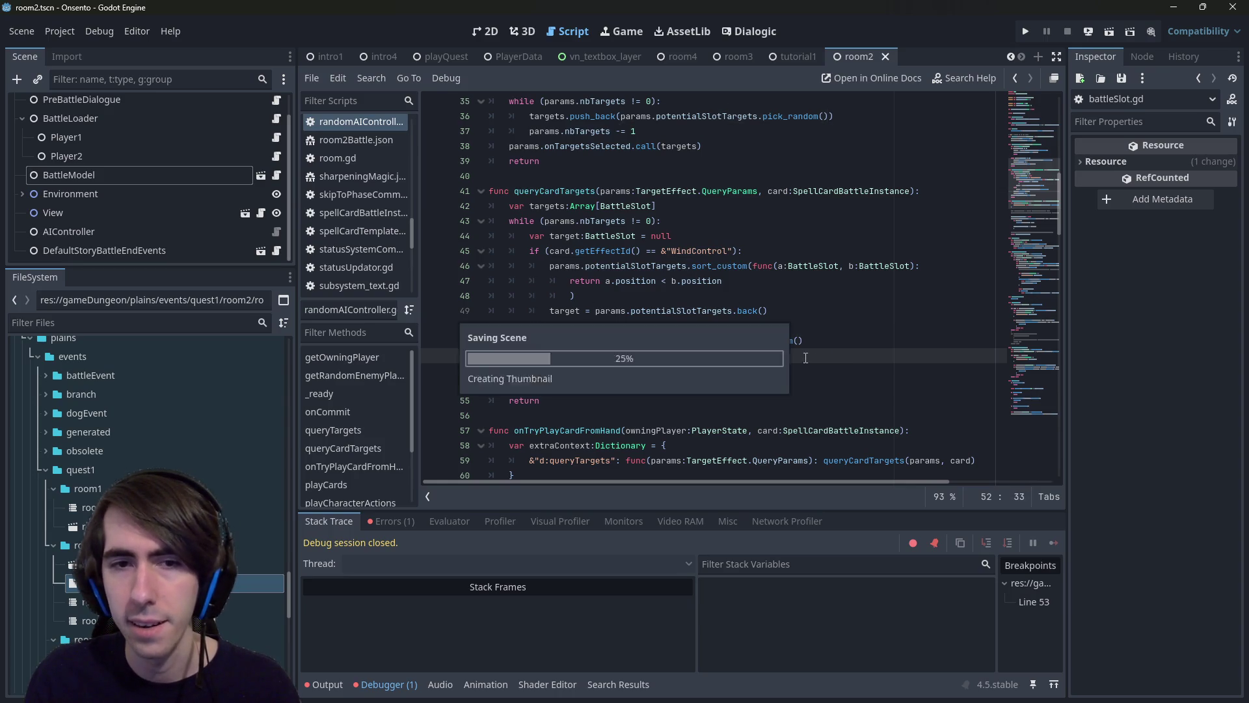
click(713, 376)
click(1108, 30)
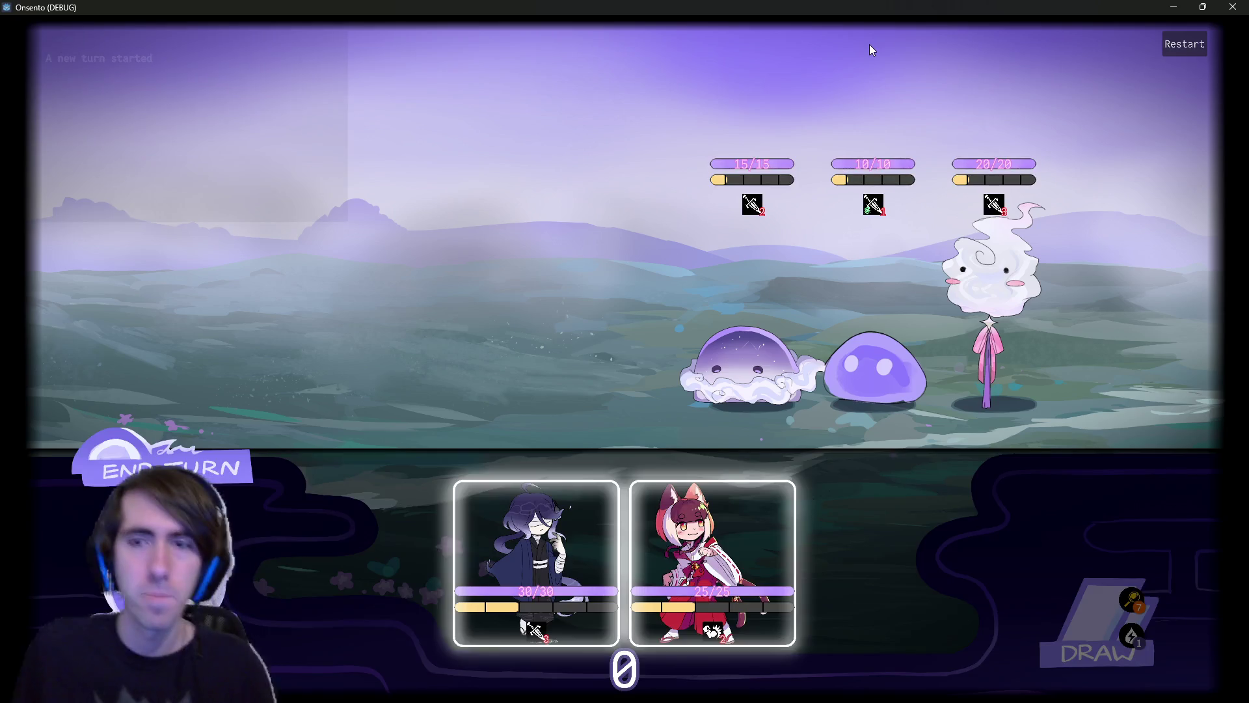
Place the fox girl and dark-haired character, end the turn, check the enemy status icon, and close the game.
mouse_move(536, 560)
mouse_down()
mouse_move(466, 350)
mouse_move(482, 325)
mouse_up()
drag(712, 559, 384, 325)
click(235, 495)
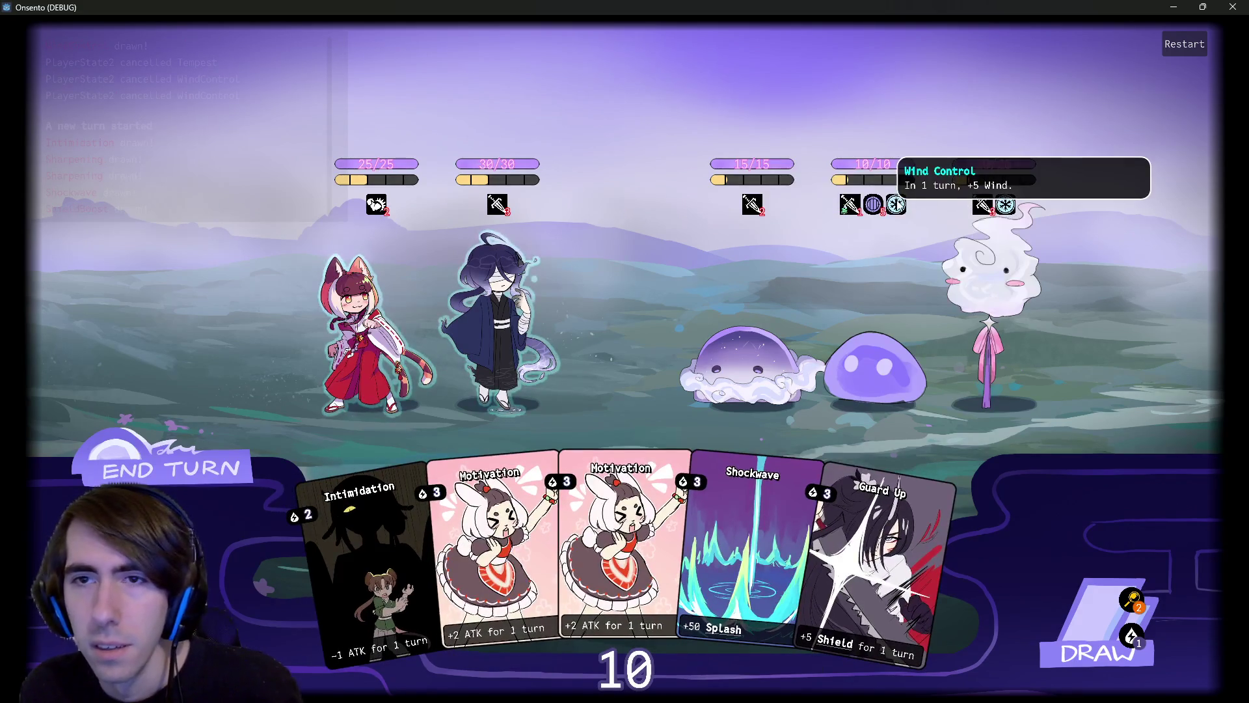
mouse_move(1005, 204)
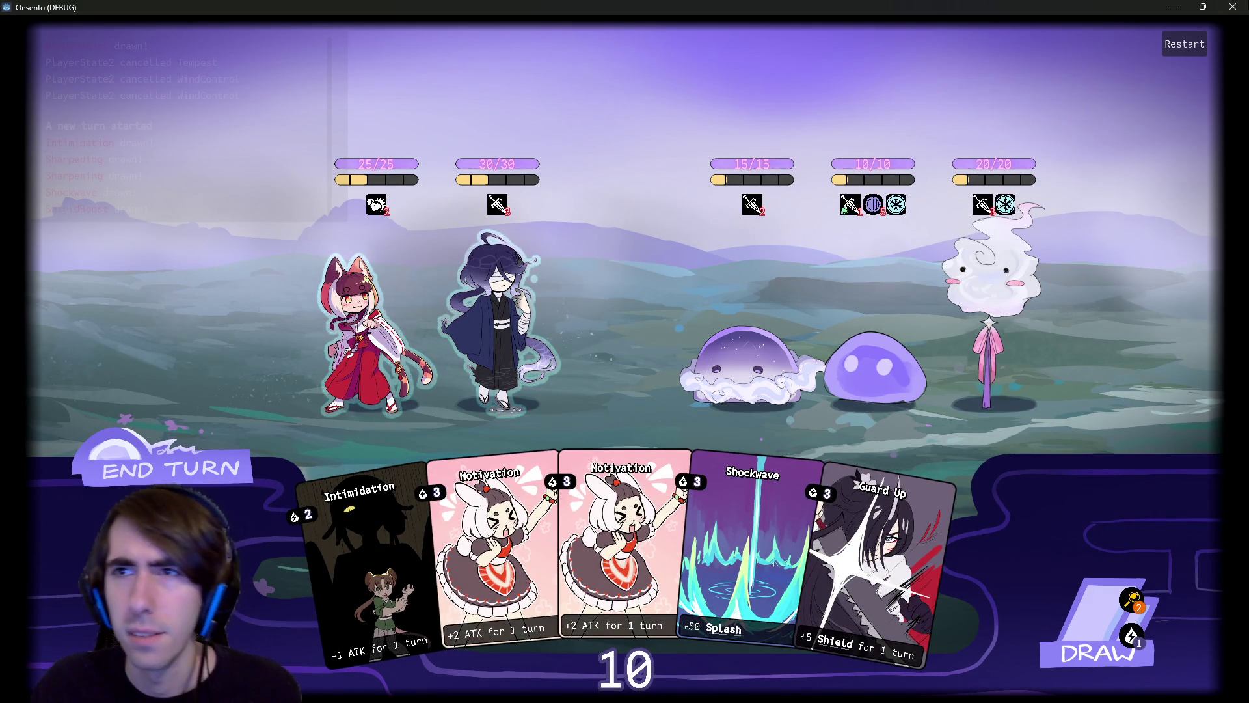
click(1232, 7)
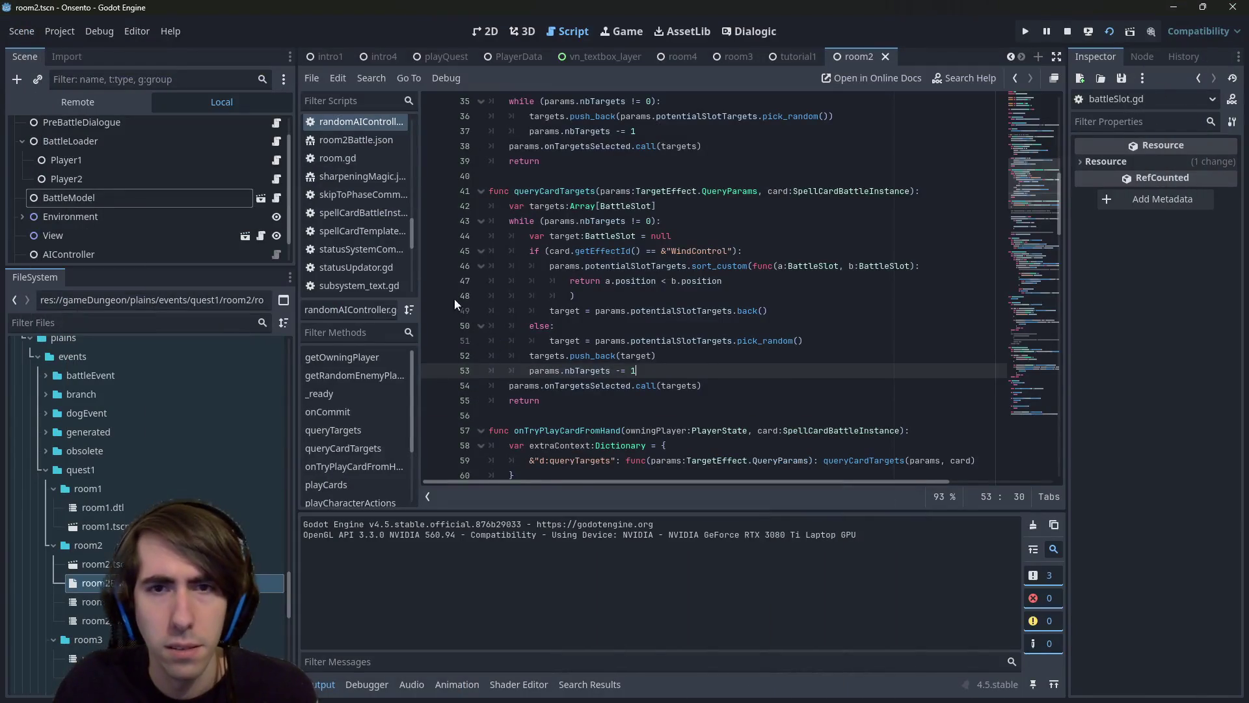
Set a line 46 breakpoint, then relaunch and restart the battle with both characters placed before returning to Godot.
click(432, 267)
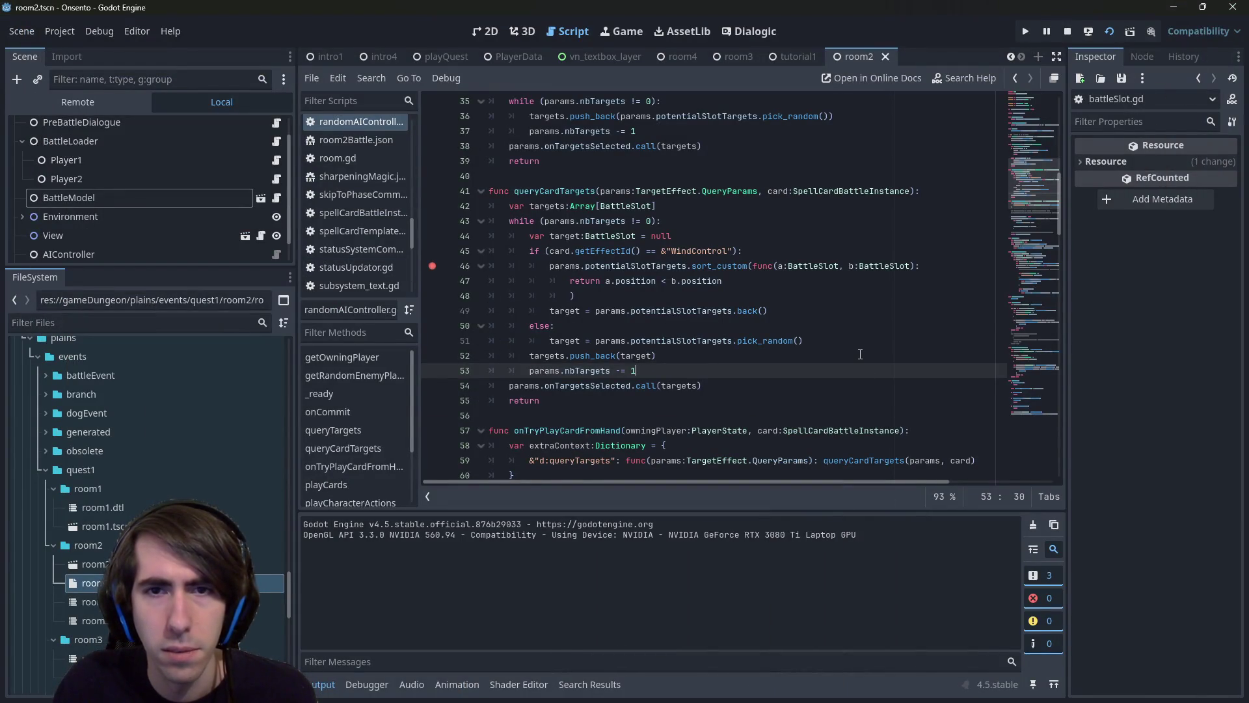
click(1026, 31)
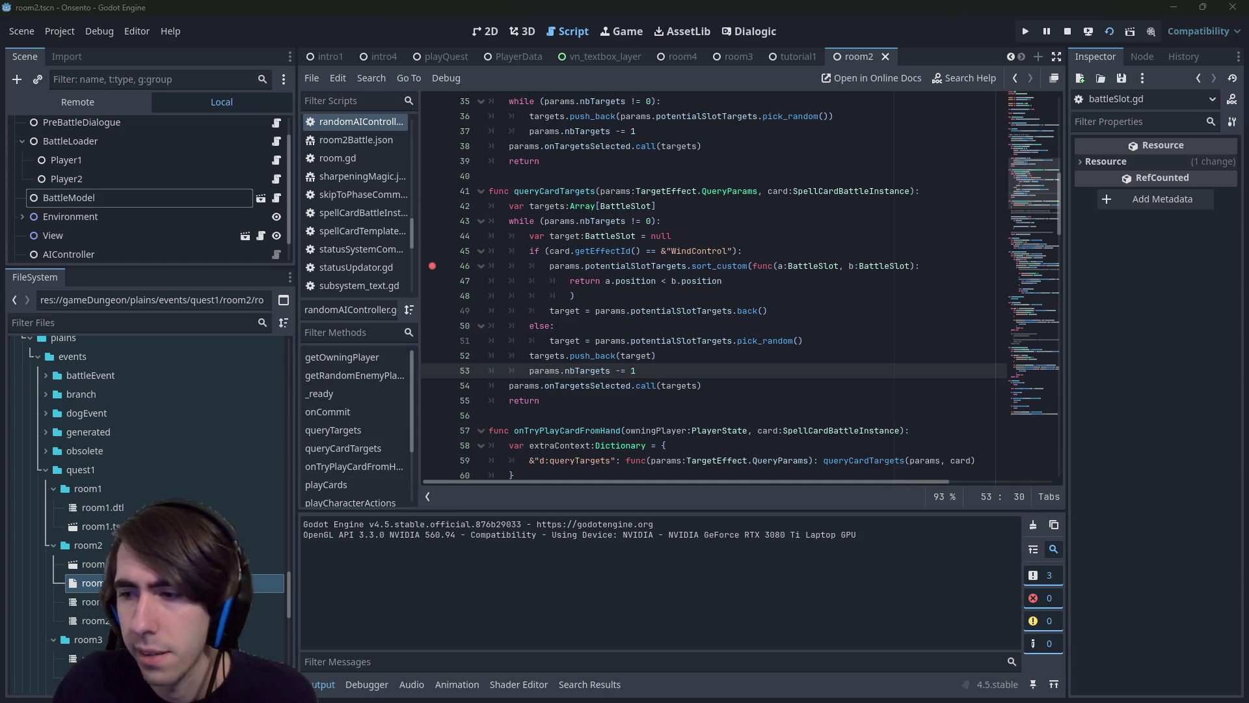
click(1184, 44)
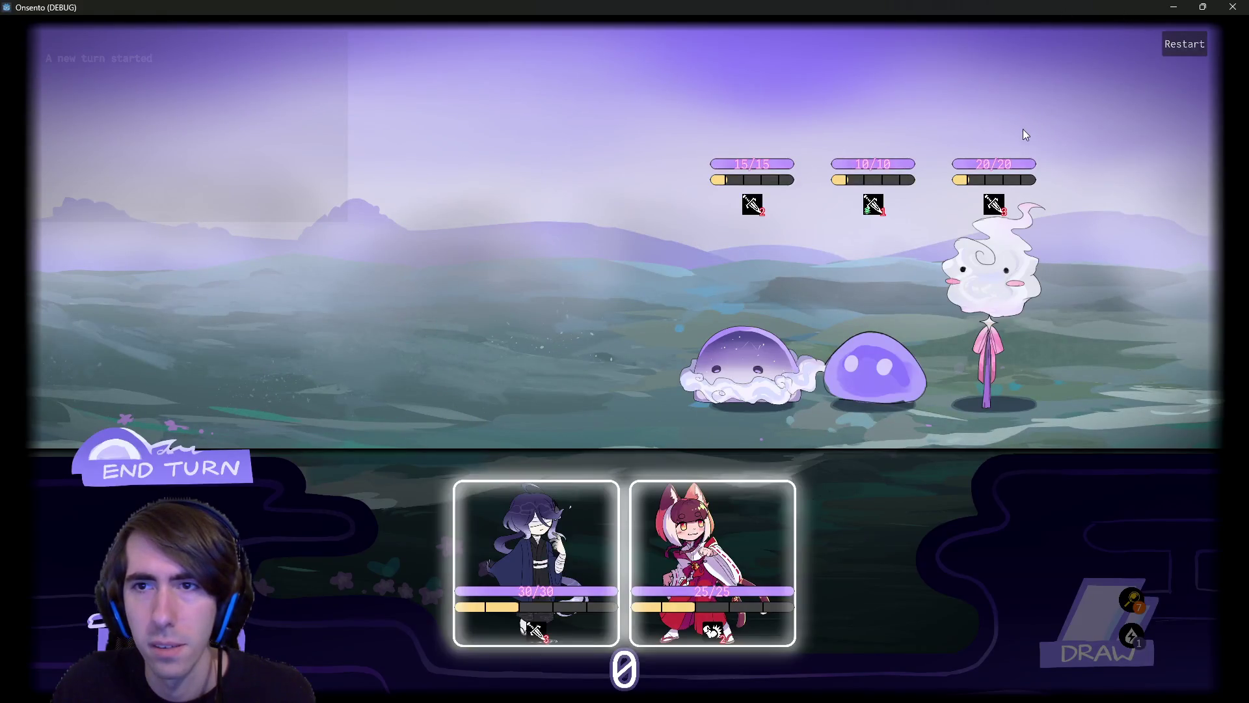
click(552, 535)
click(625, 559)
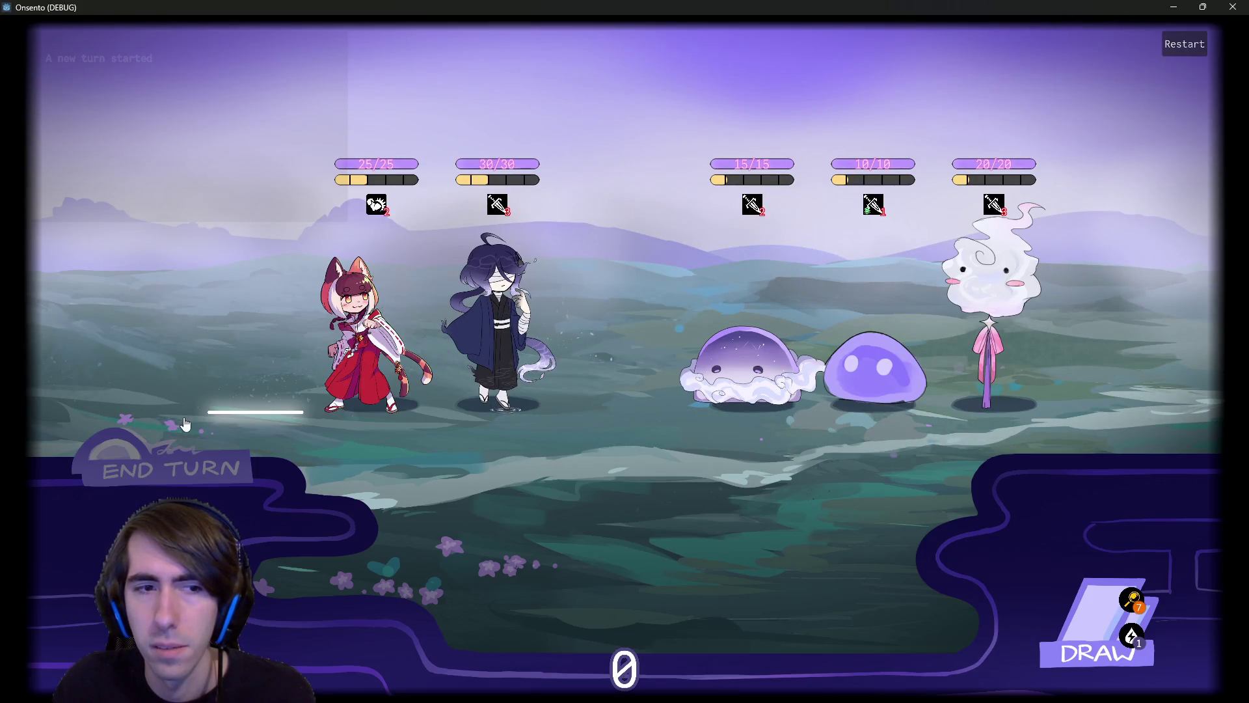
mouse_move(773, 206)
key(alt+Tab)
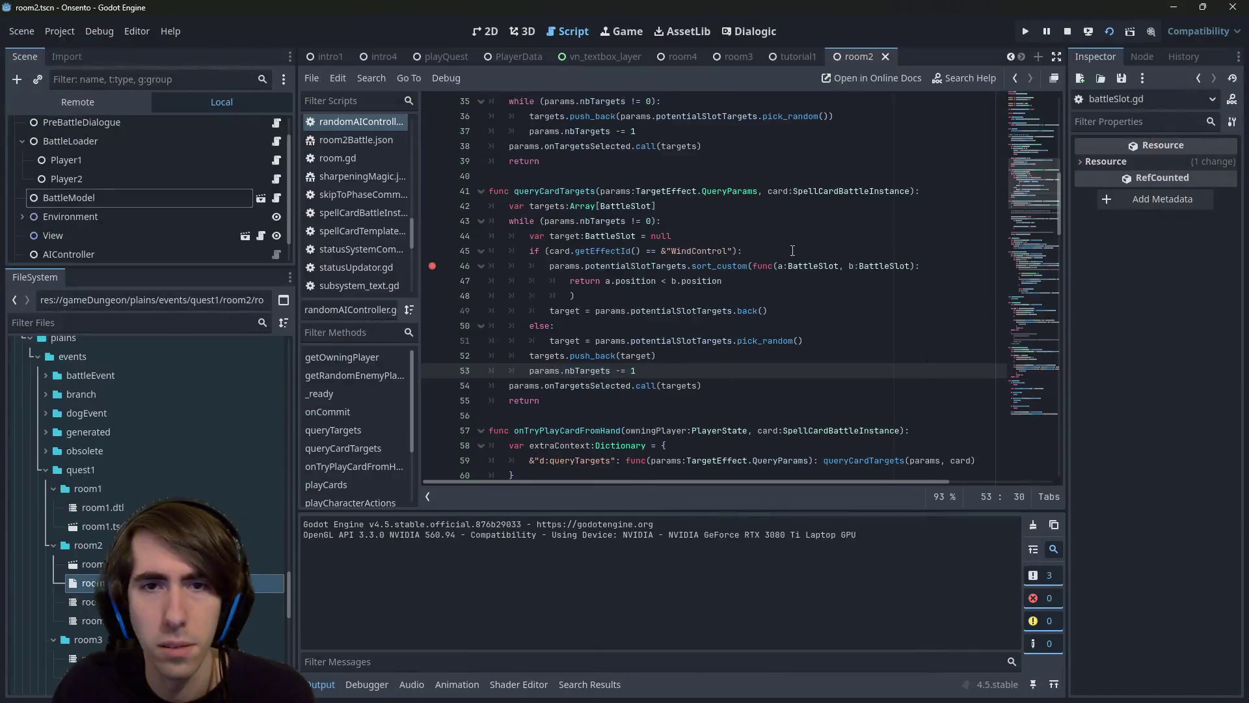
Open cards/wind/windControl.json and confirm its id is WindControl.
double_click(678, 250)
scroll(110, 557, up, 5)
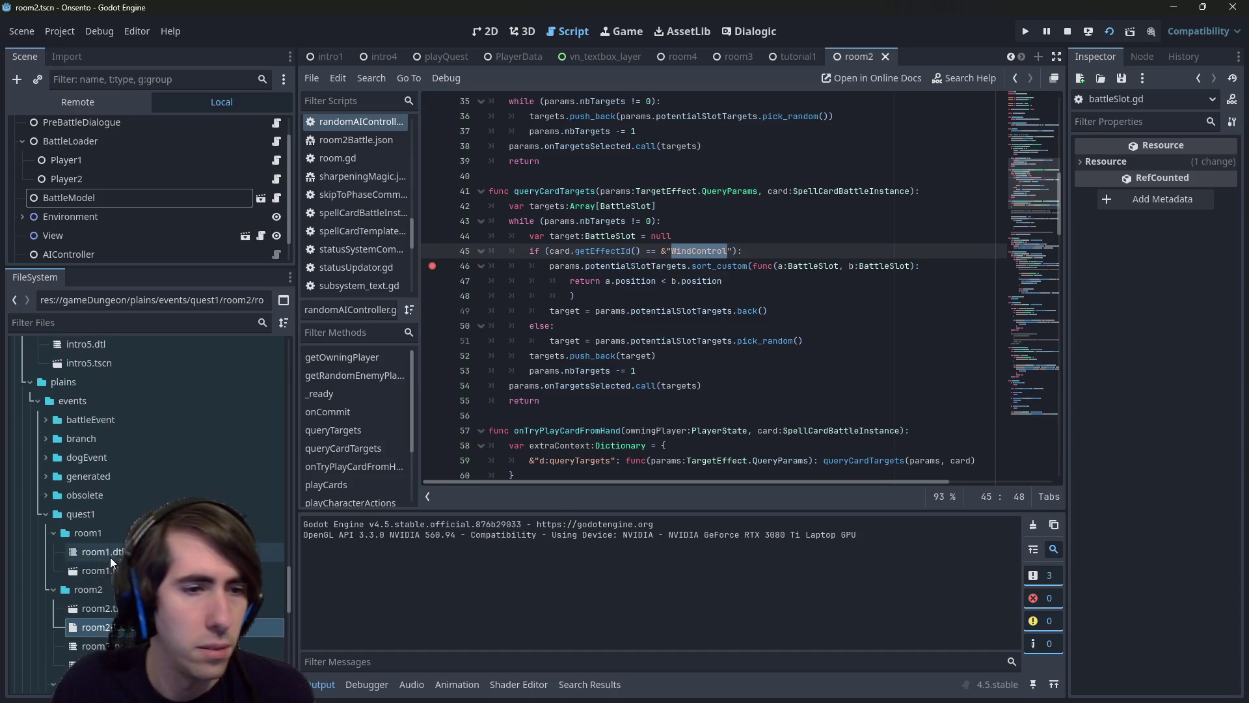
scroll(111, 557, up, 15)
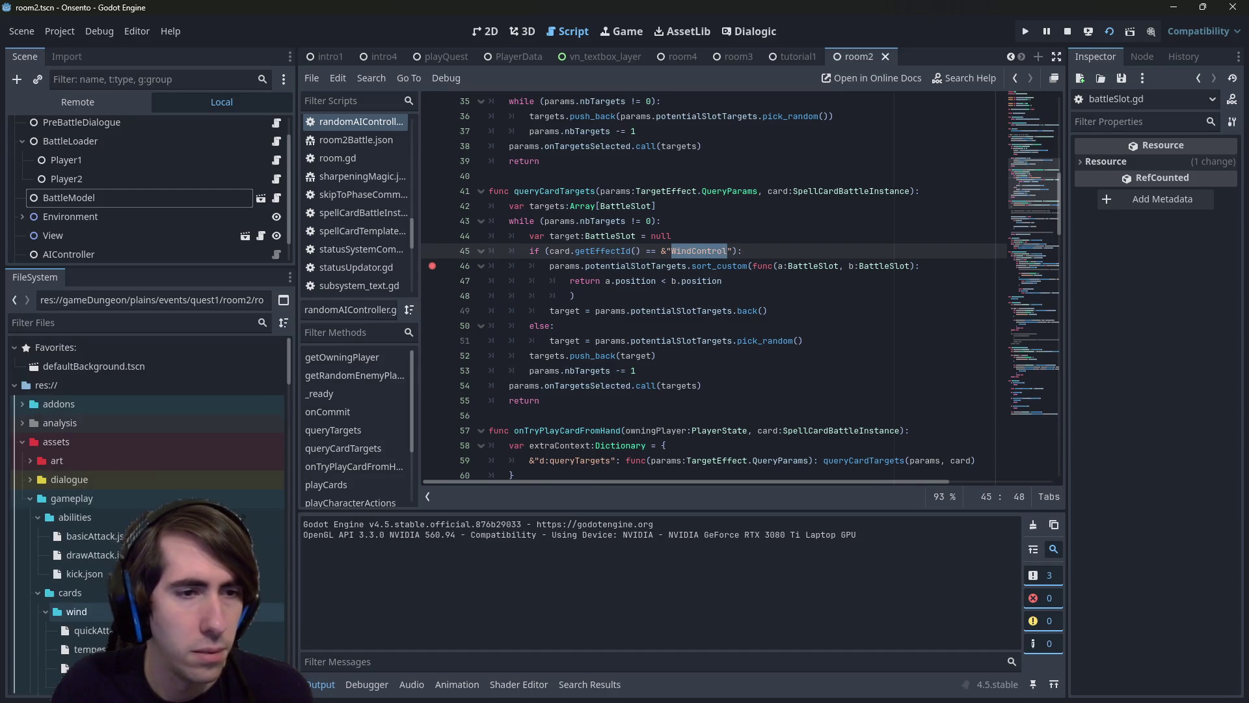
scroll(110, 533, down, 10)
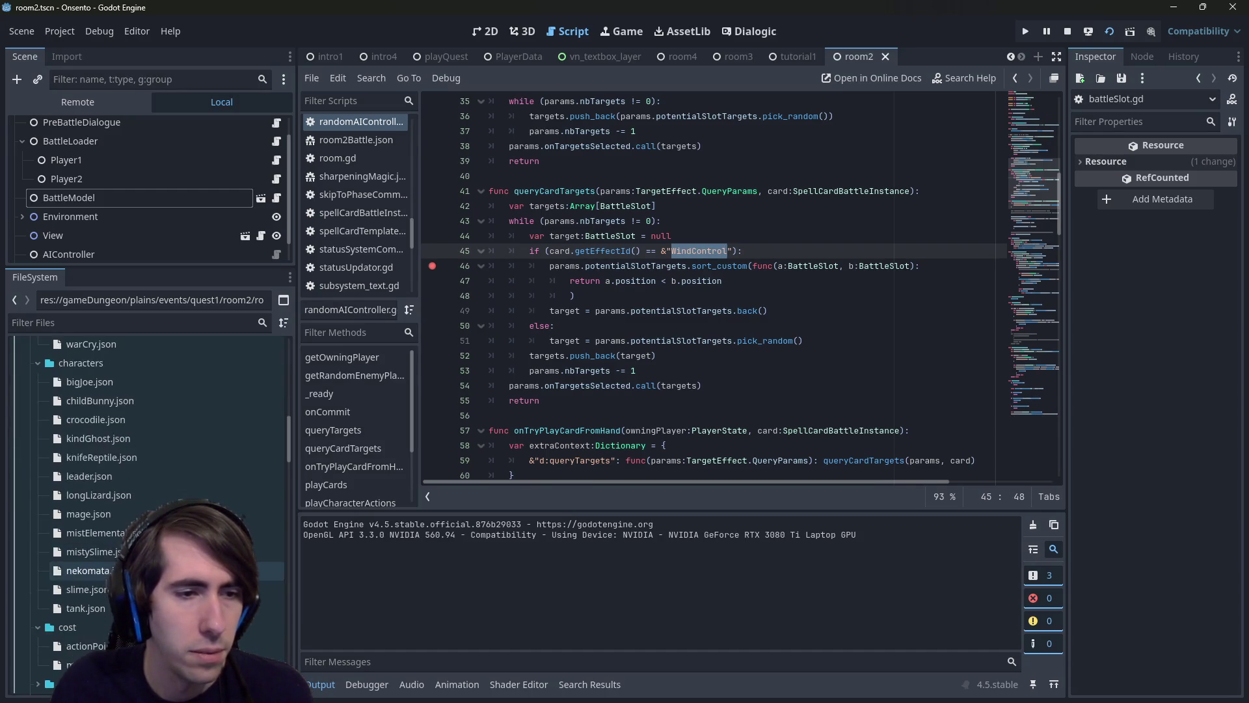
scroll(110, 540, down, 5)
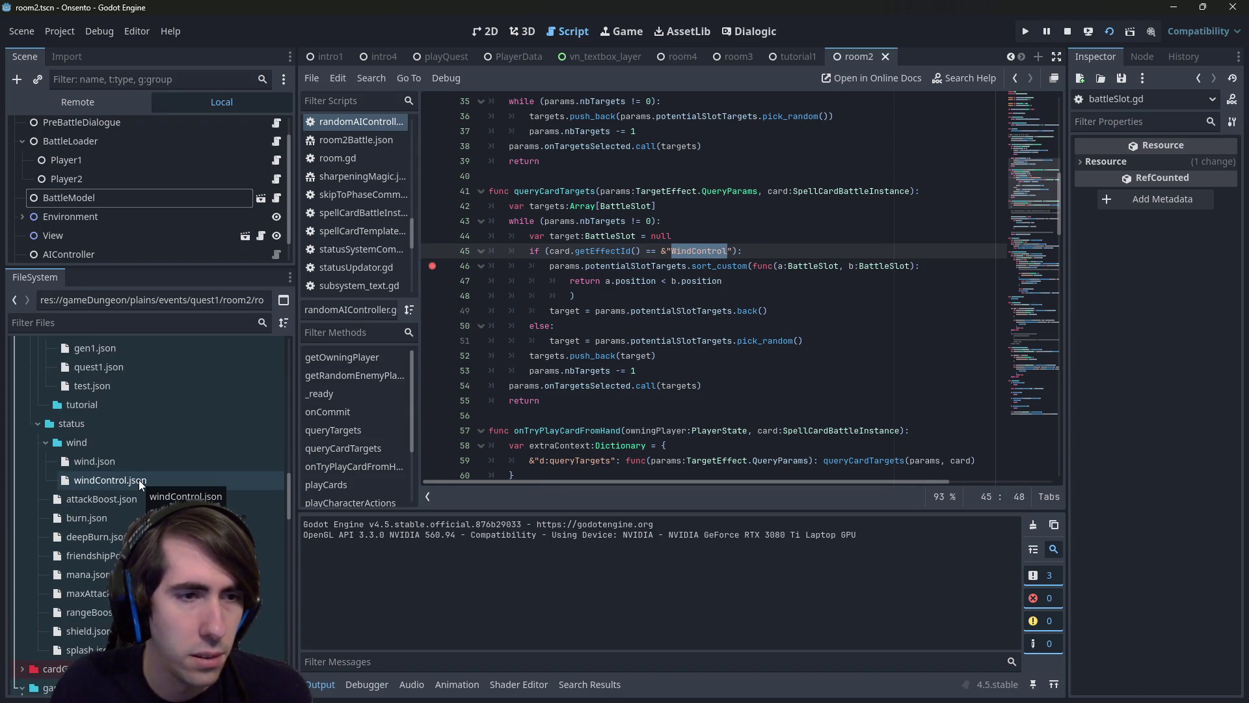
scroll(139, 479, up, 8)
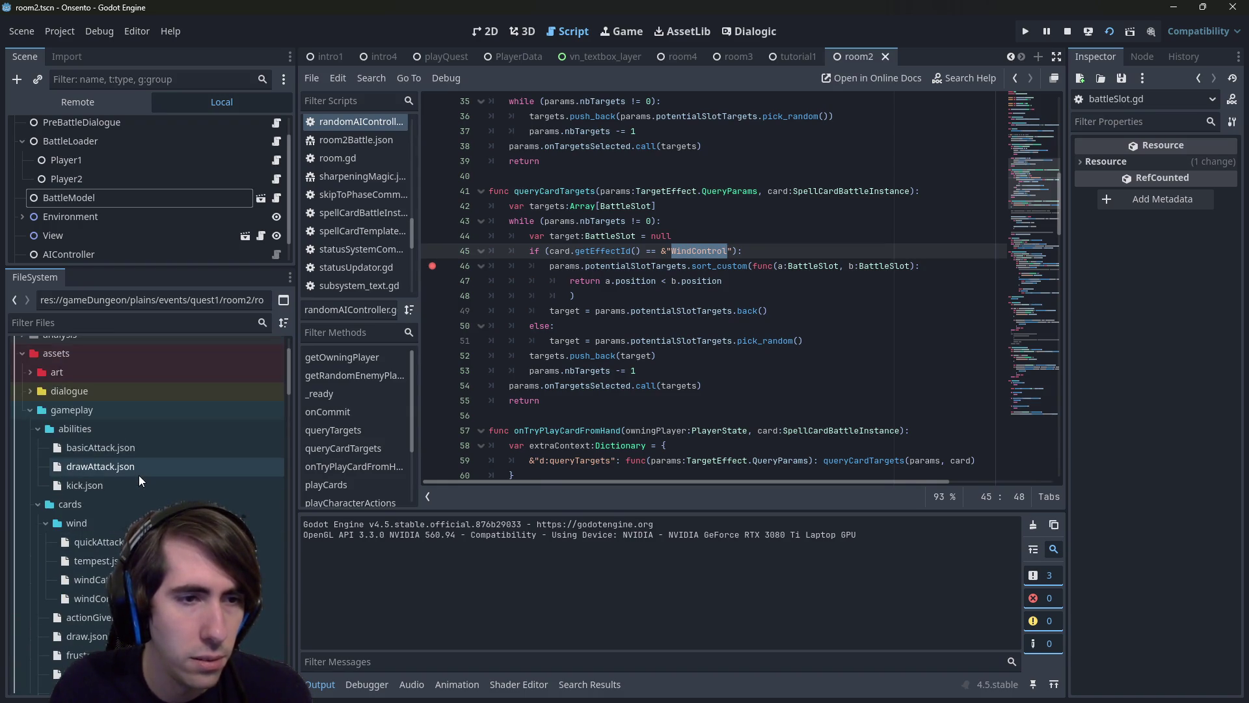
double_click(150, 597)
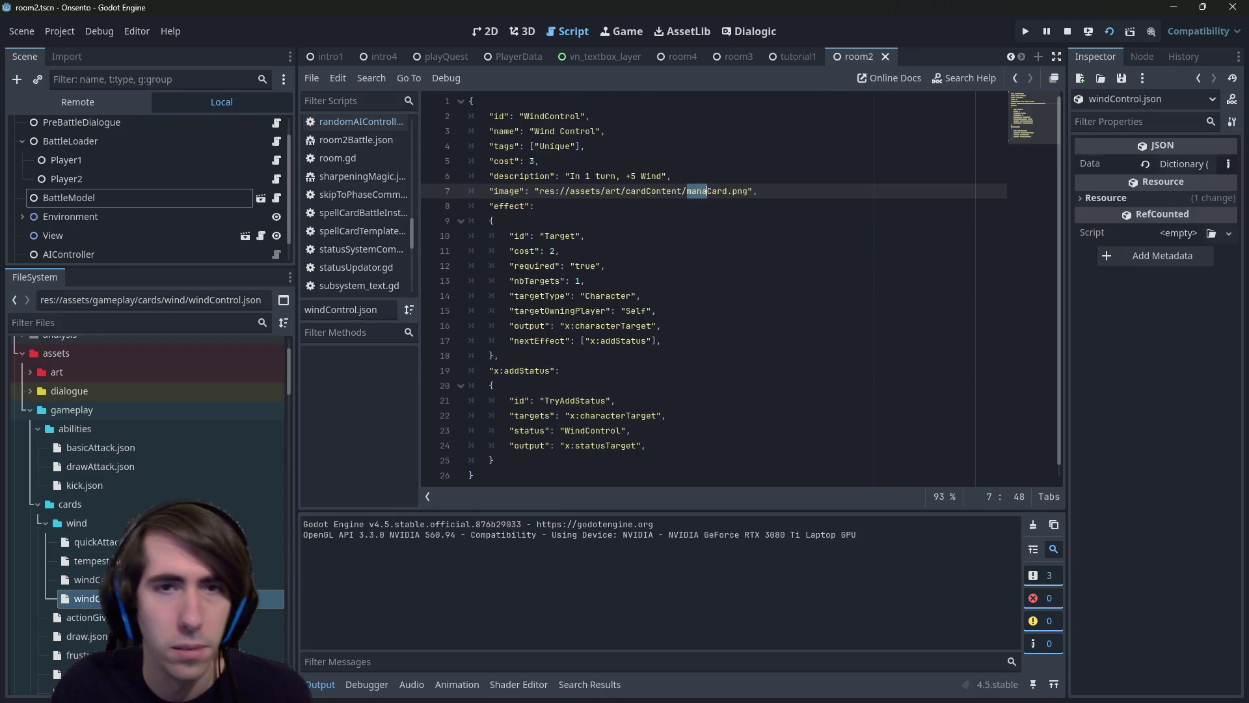
double_click(553, 116)
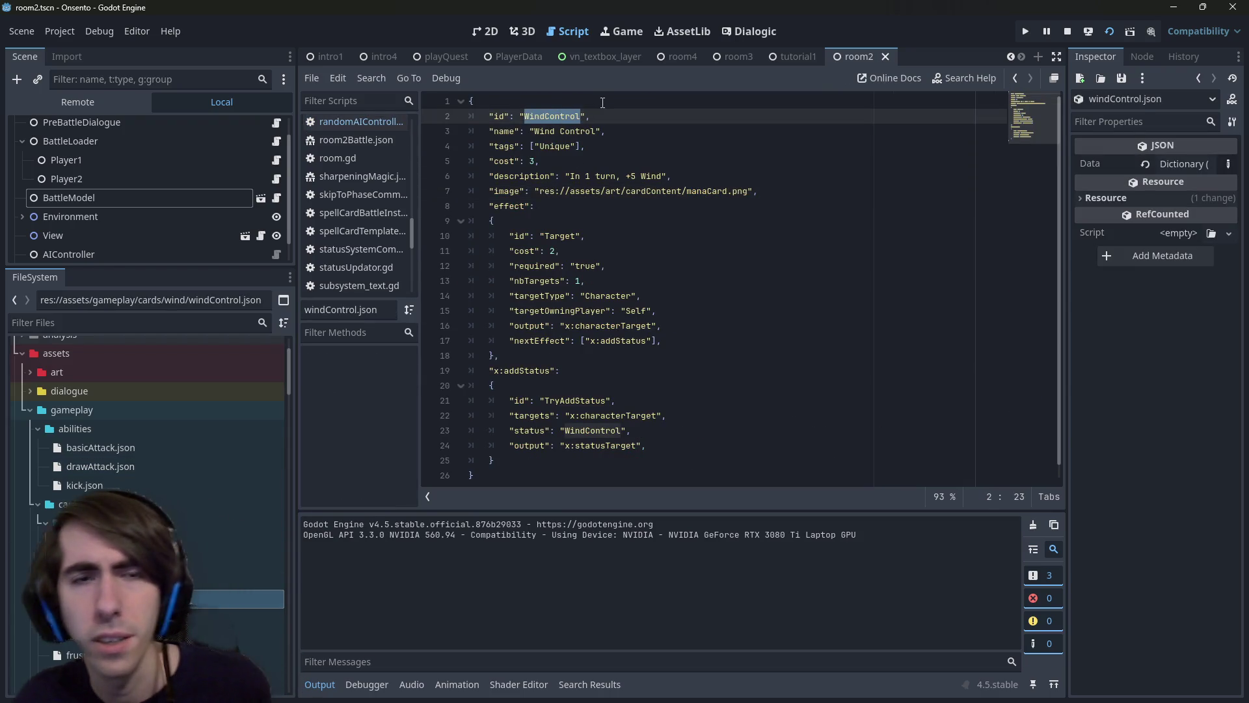
Back in randomAIController, move the breakpoint from line 46 to line 45 and run the game.
click(361, 122)
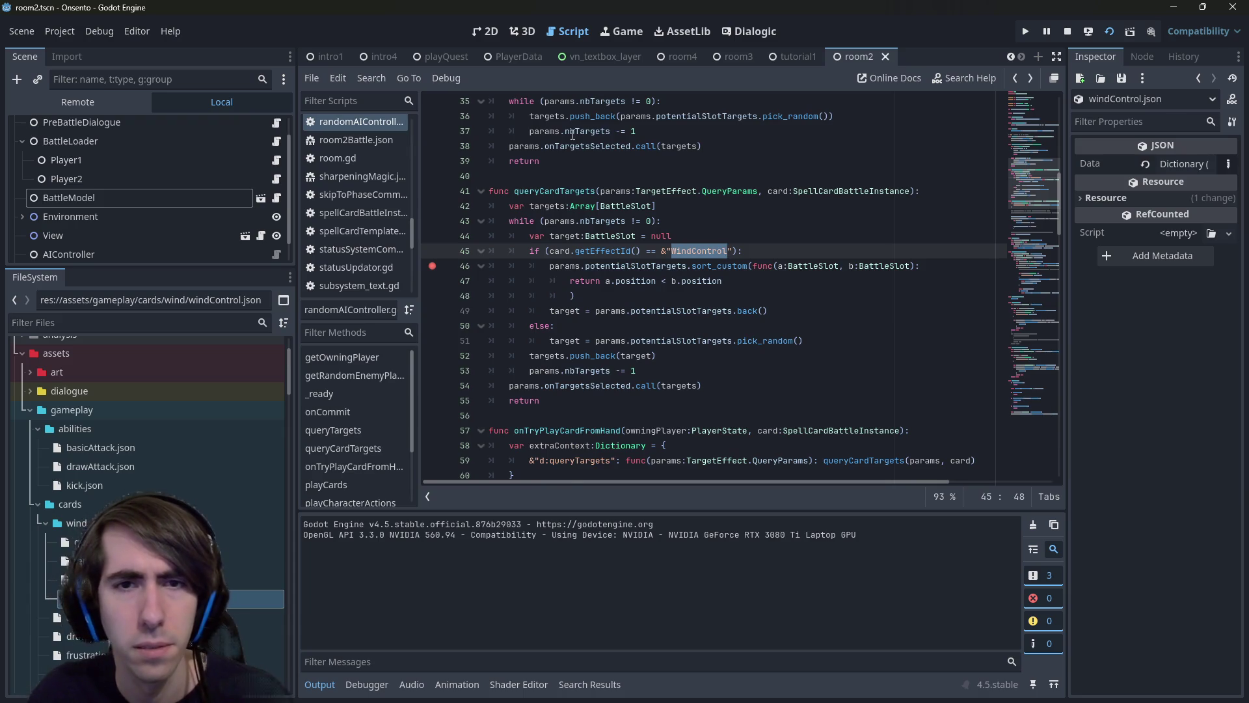
click(432, 266)
click(432, 250)
key(shift+End)
key(shift+Right)
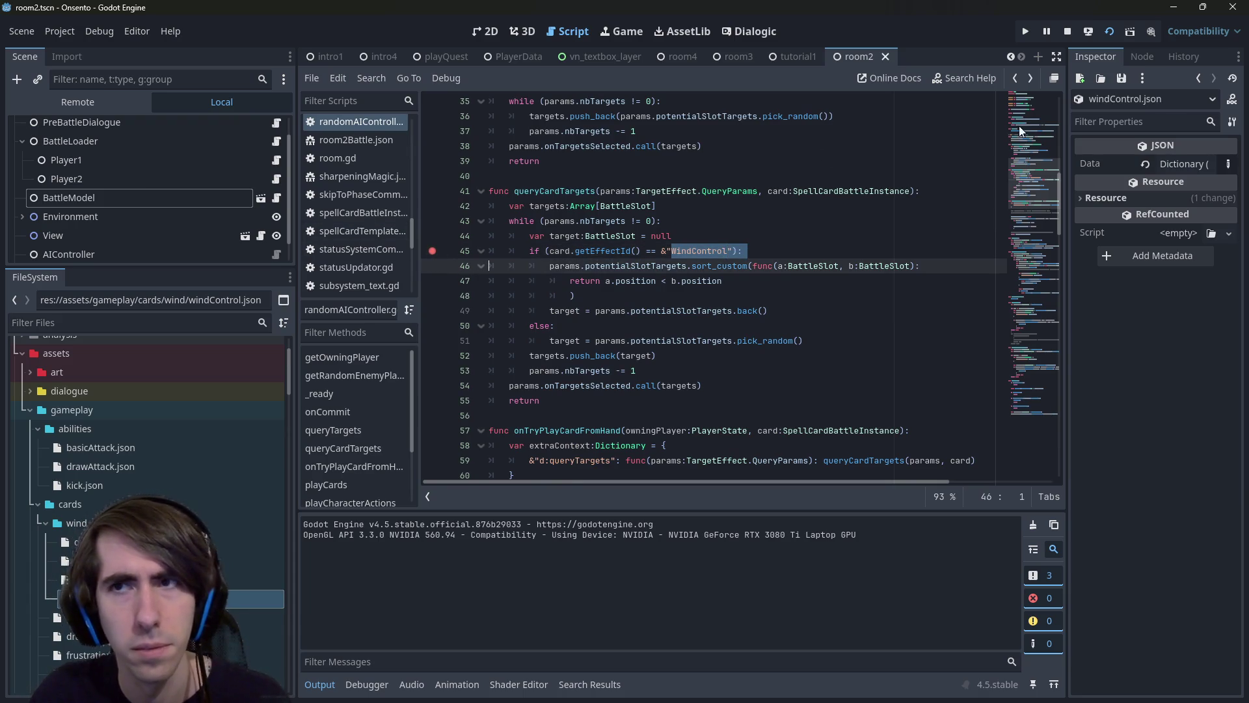
key(F5)
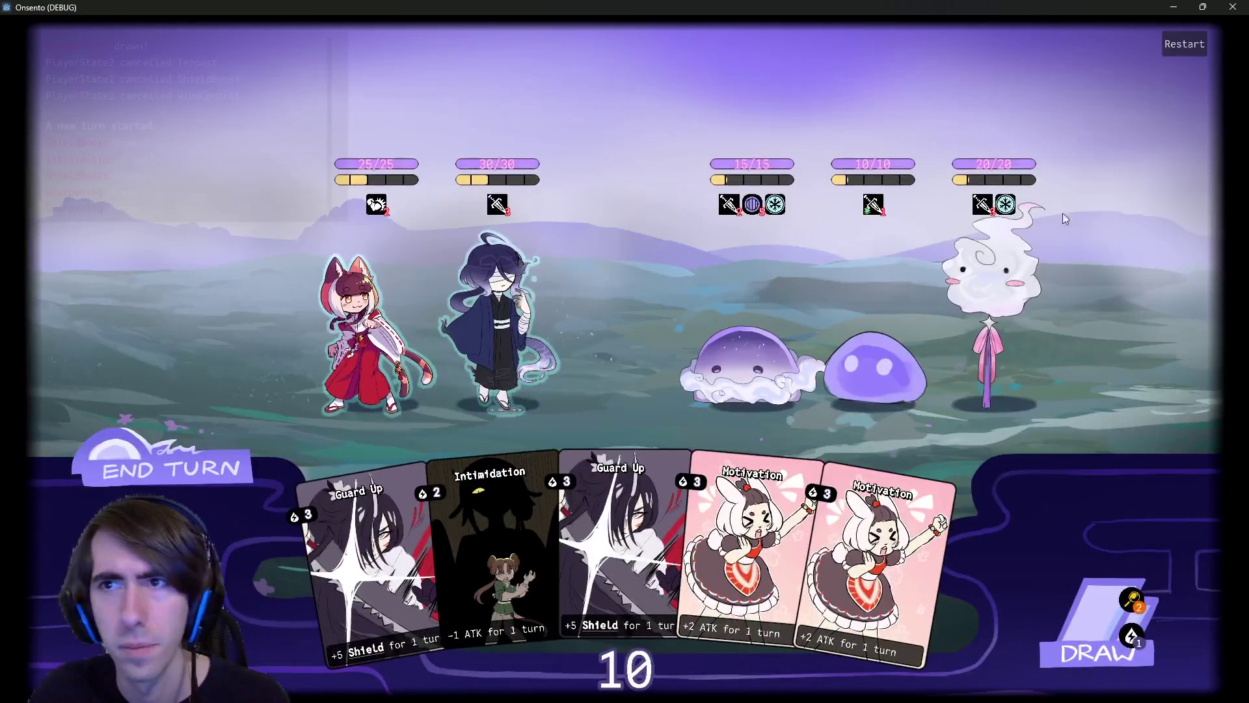
End the turn so Shockwave is drawn, then minimize the game window.
click(254, 445)
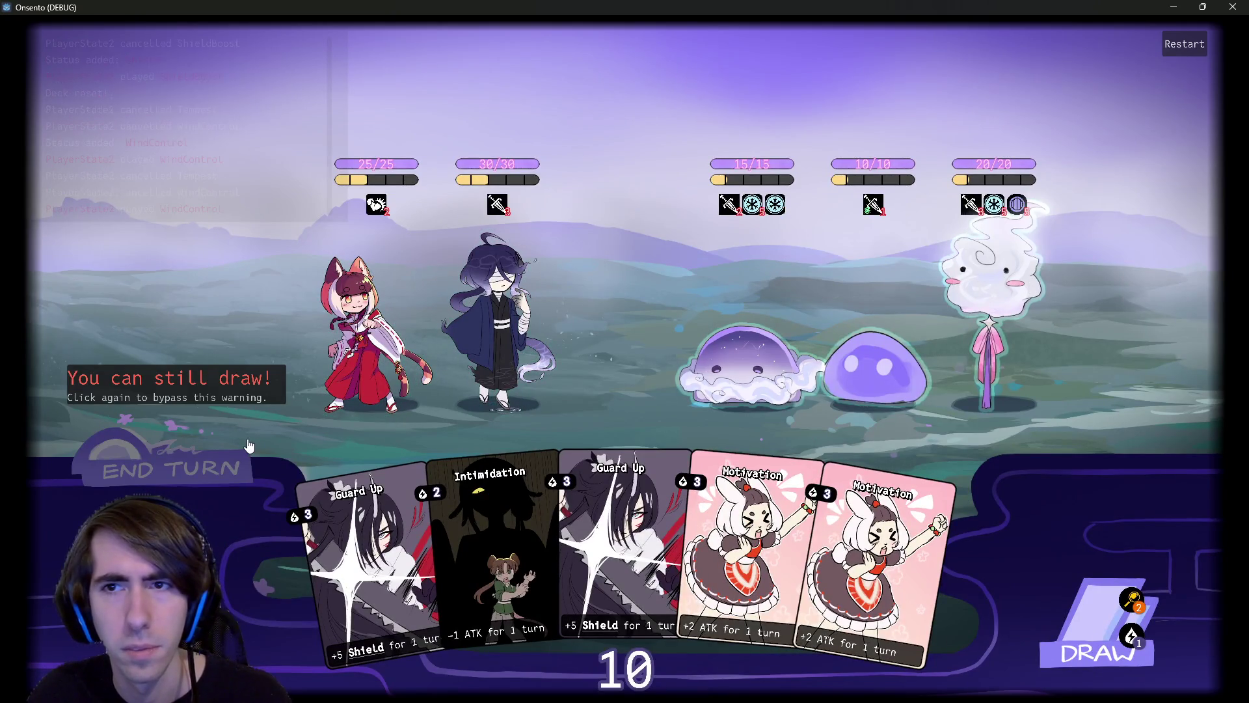
click(1173, 6)
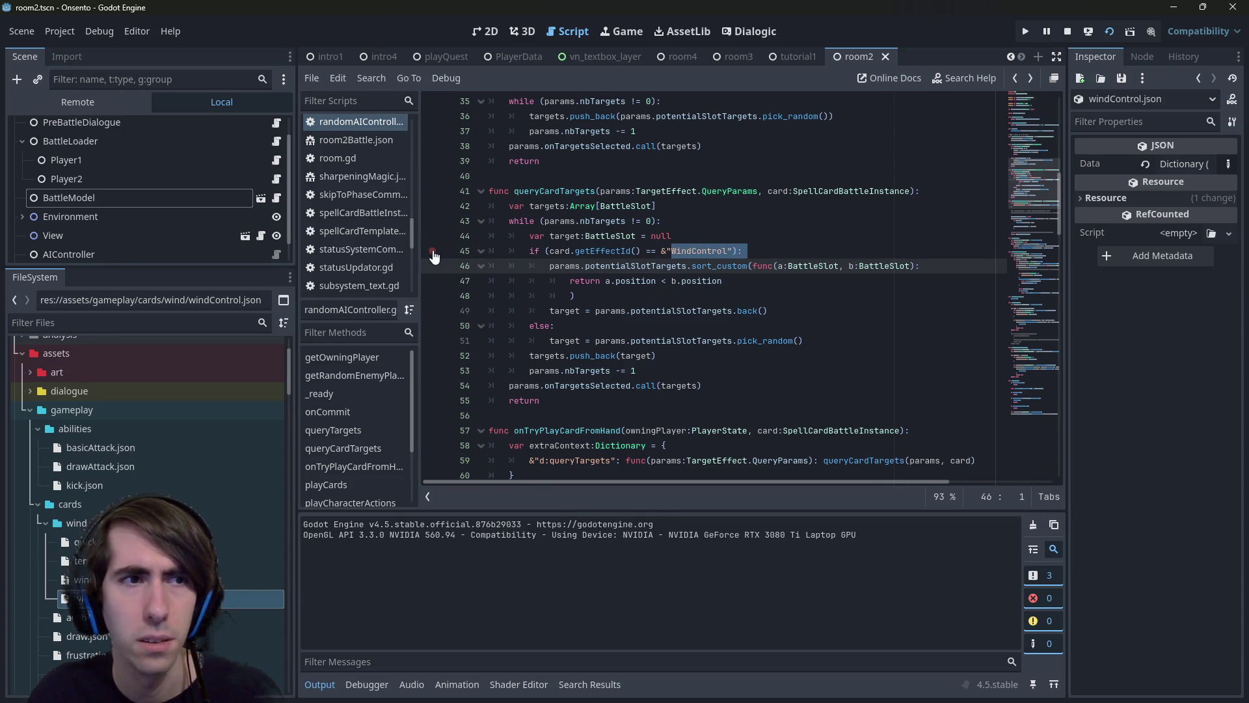
Open AIController's randomAIController script and inspect the queryCardTargets and onTryPlayCardFromHand references.
click(232, 255)
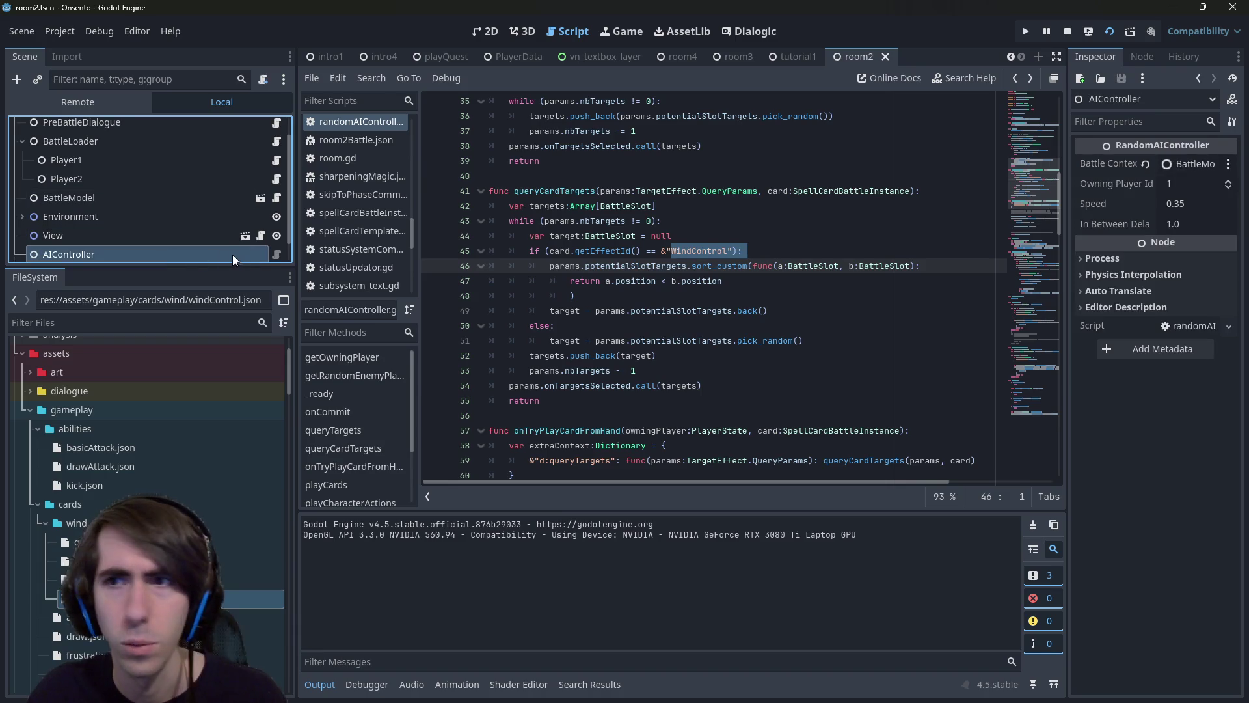
click(282, 254)
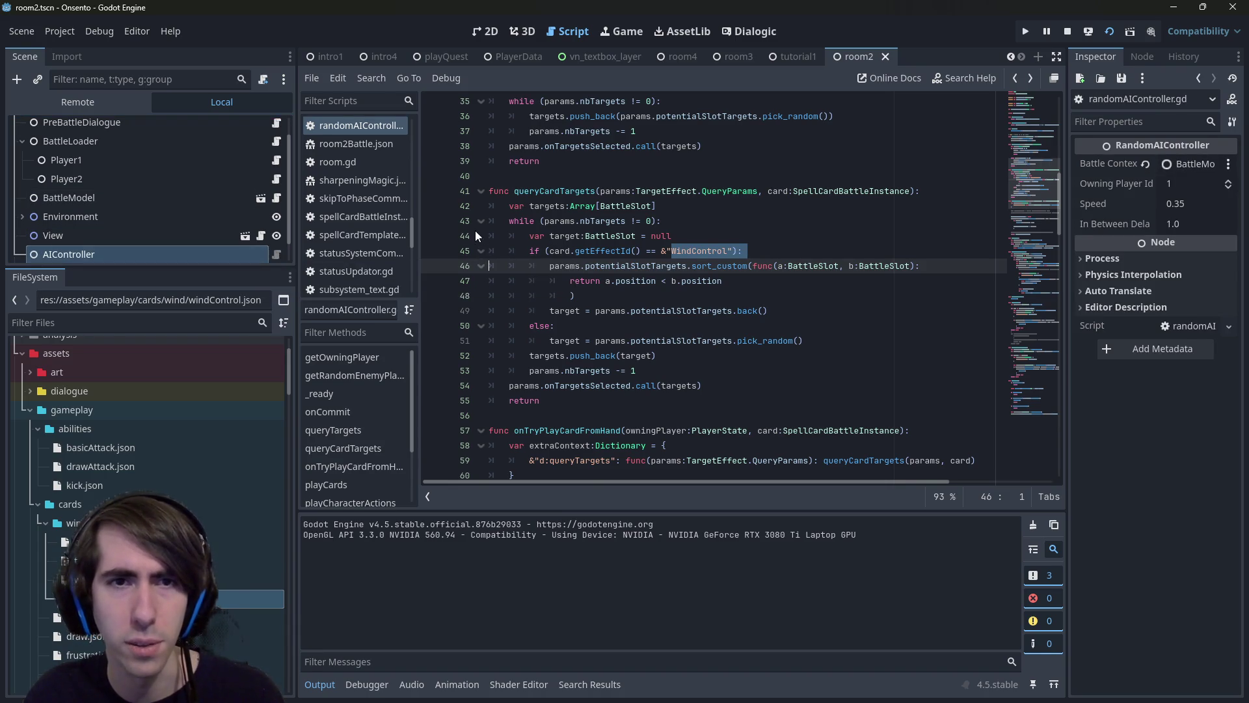
double_click(580, 190)
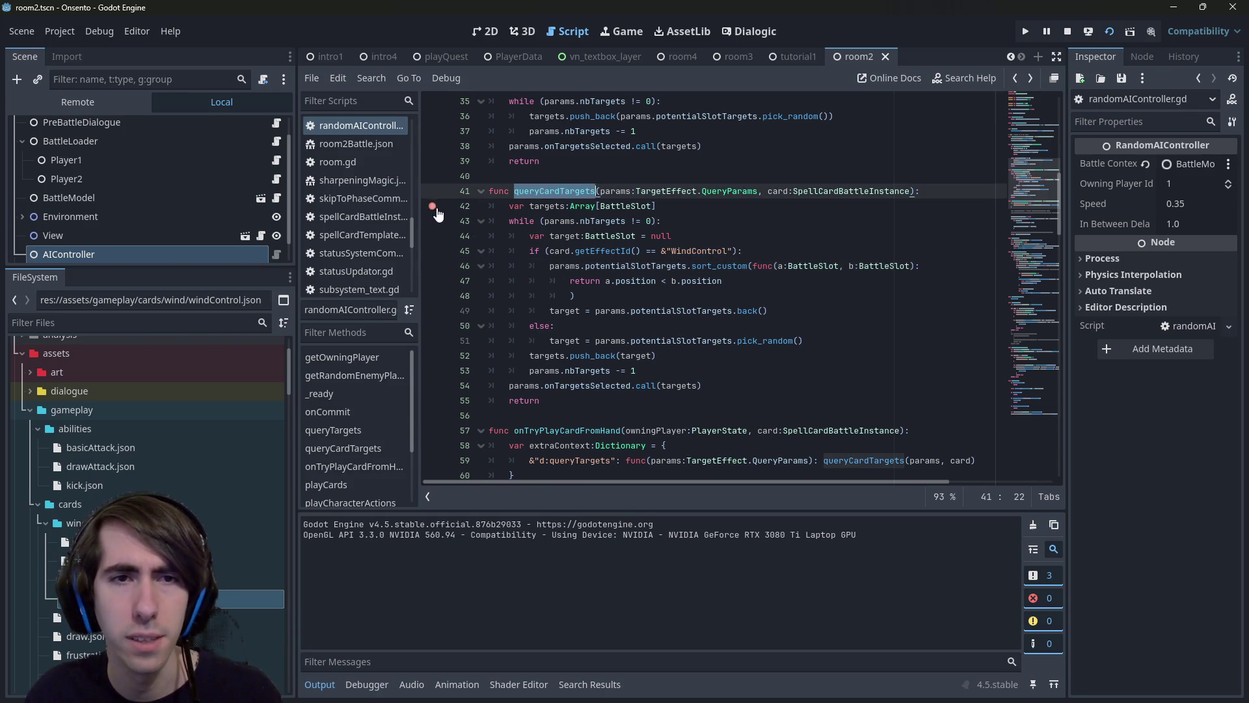
scroll(766, 328, down, 2)
scroll(836, 376, down, 1)
double_click(578, 296)
scroll(578, 295, down, 6)
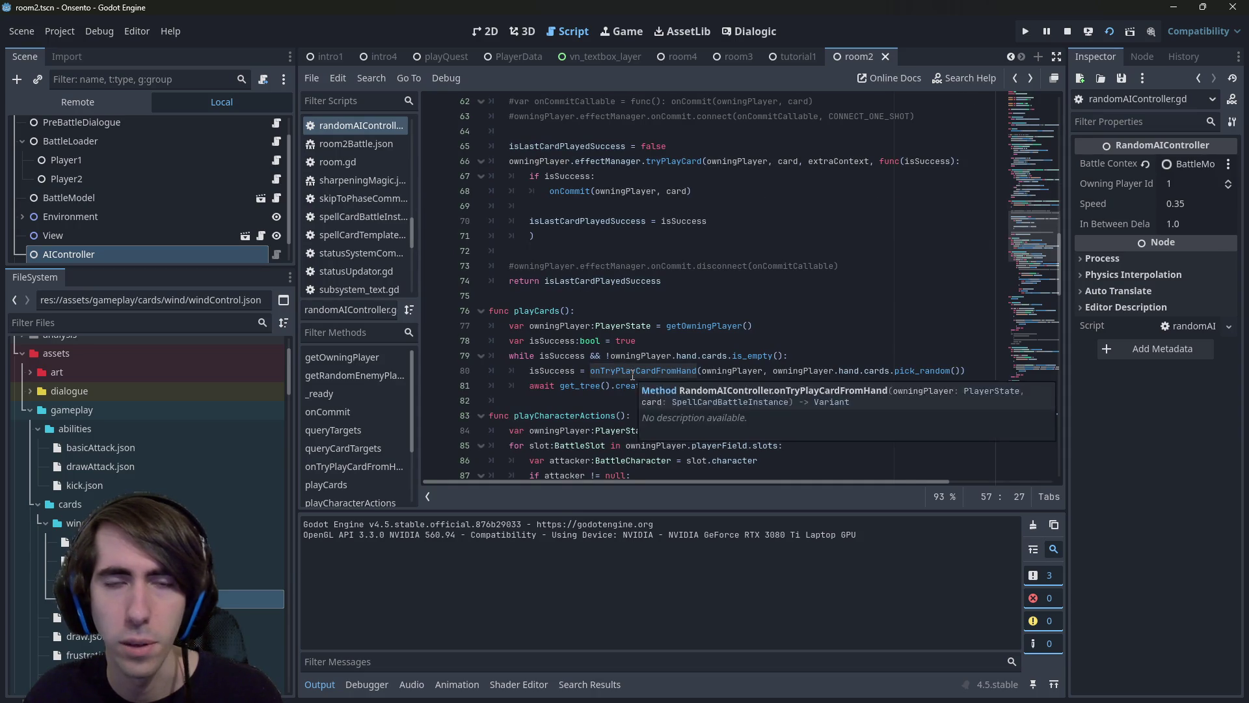
Search the script for queryCardTargets, then switch the search to queryTargets from line 28.
scroll(632, 376, up, 4)
double_click(835, 239)
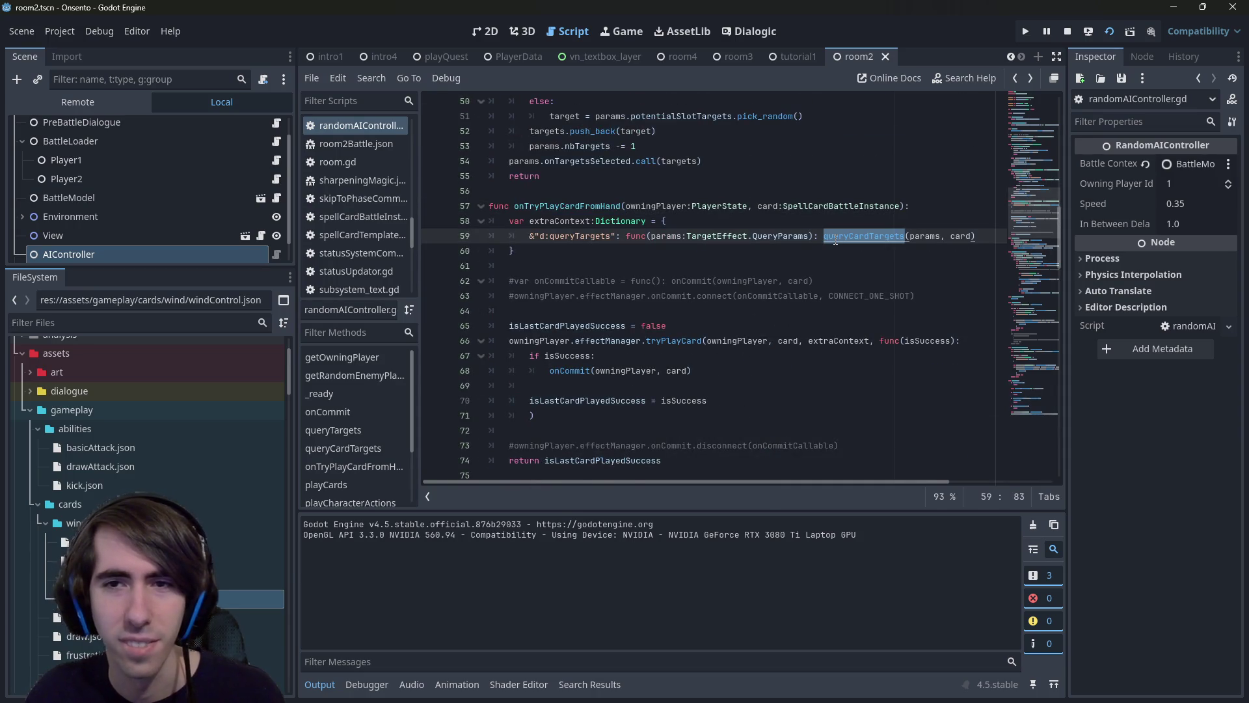
key(ctrl+f)
scroll(556, 159, up, 8)
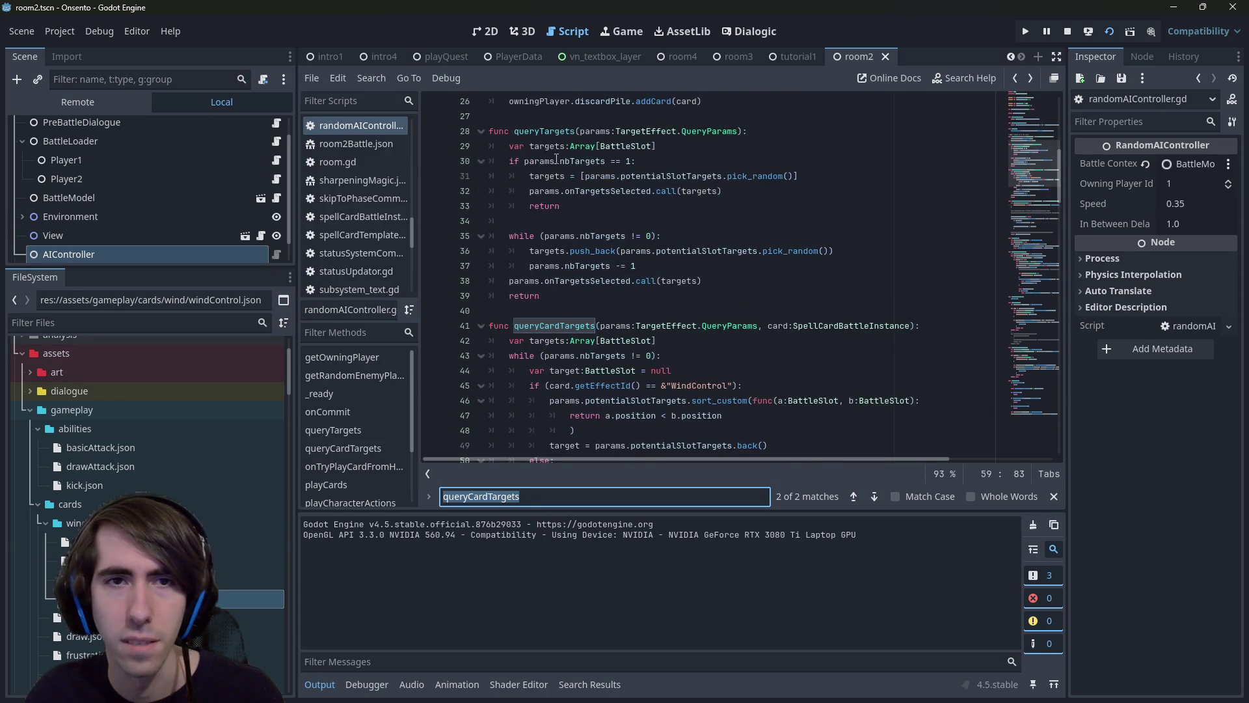
double_click(544, 131)
key(ctrl+f)
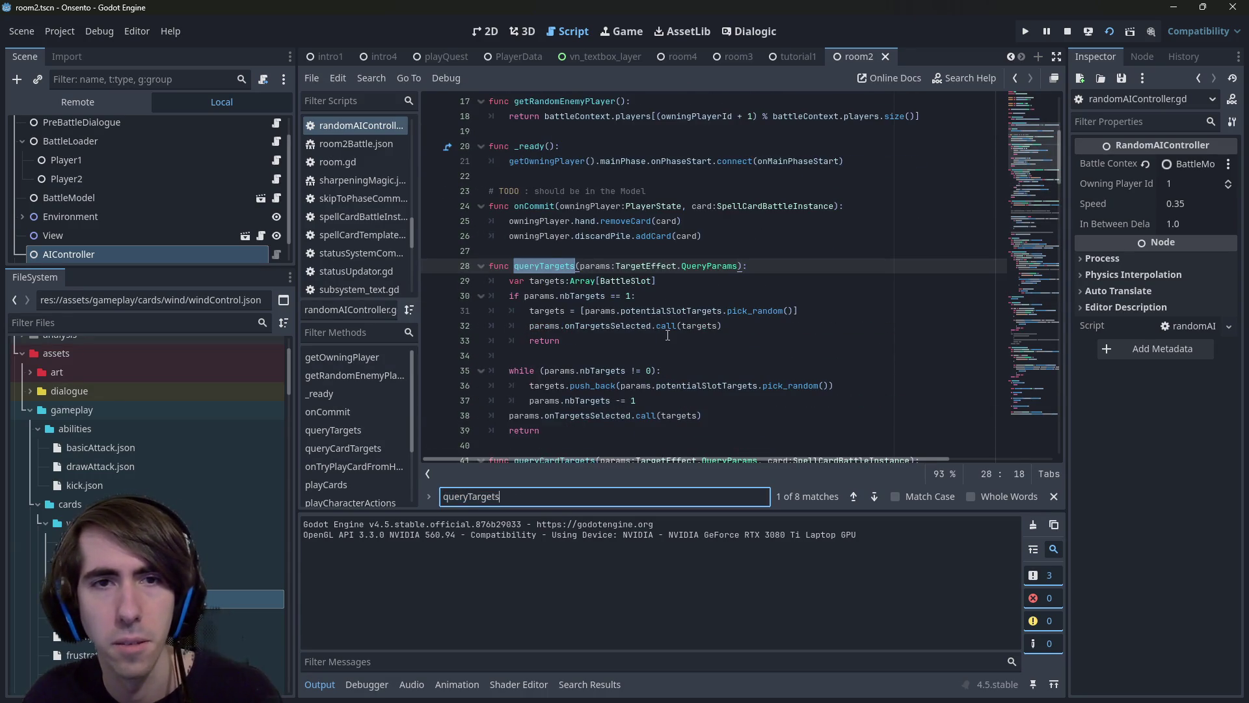
Step through the queryTargets matches to line 115 and review its dictionary entry.
key(Return)
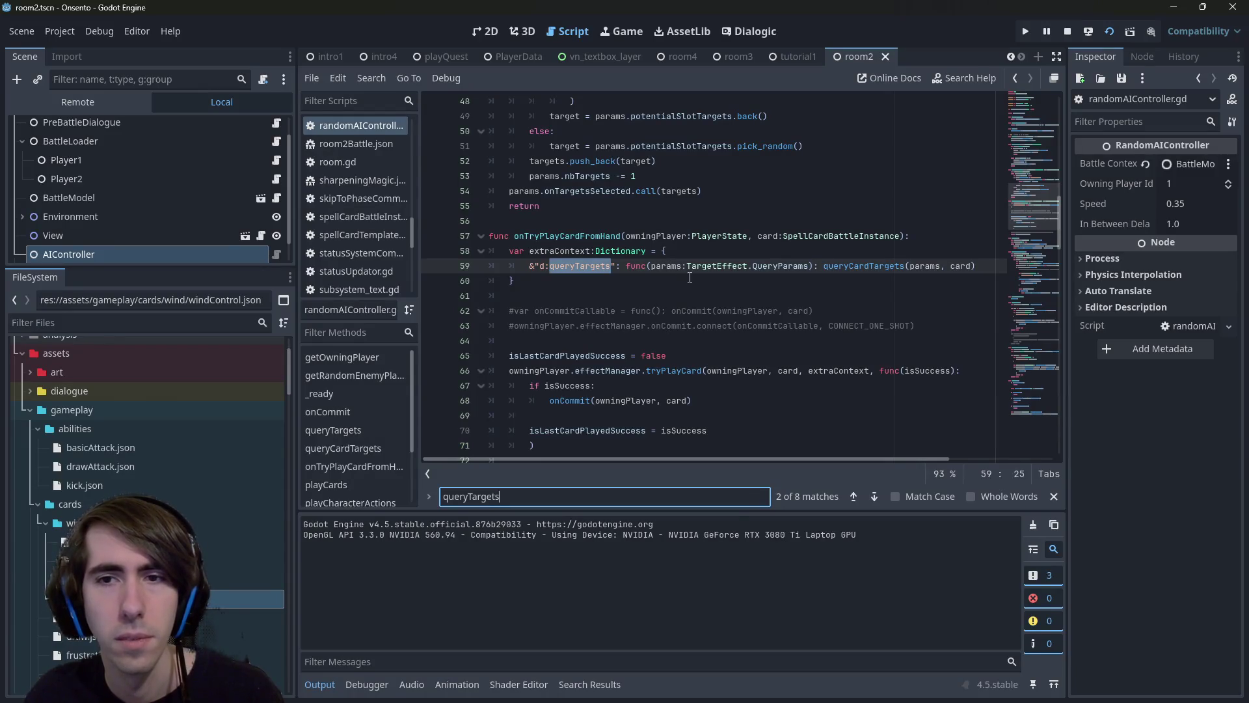
key(Return)
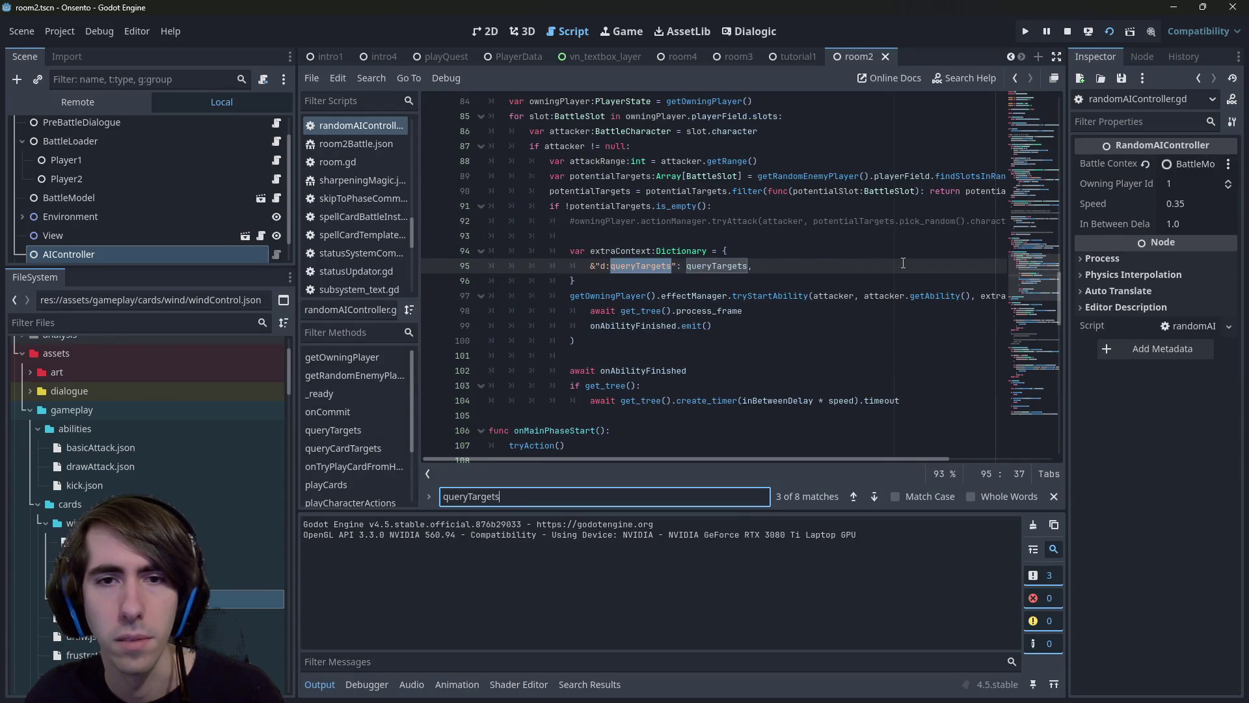
key(Return)
key(Return)
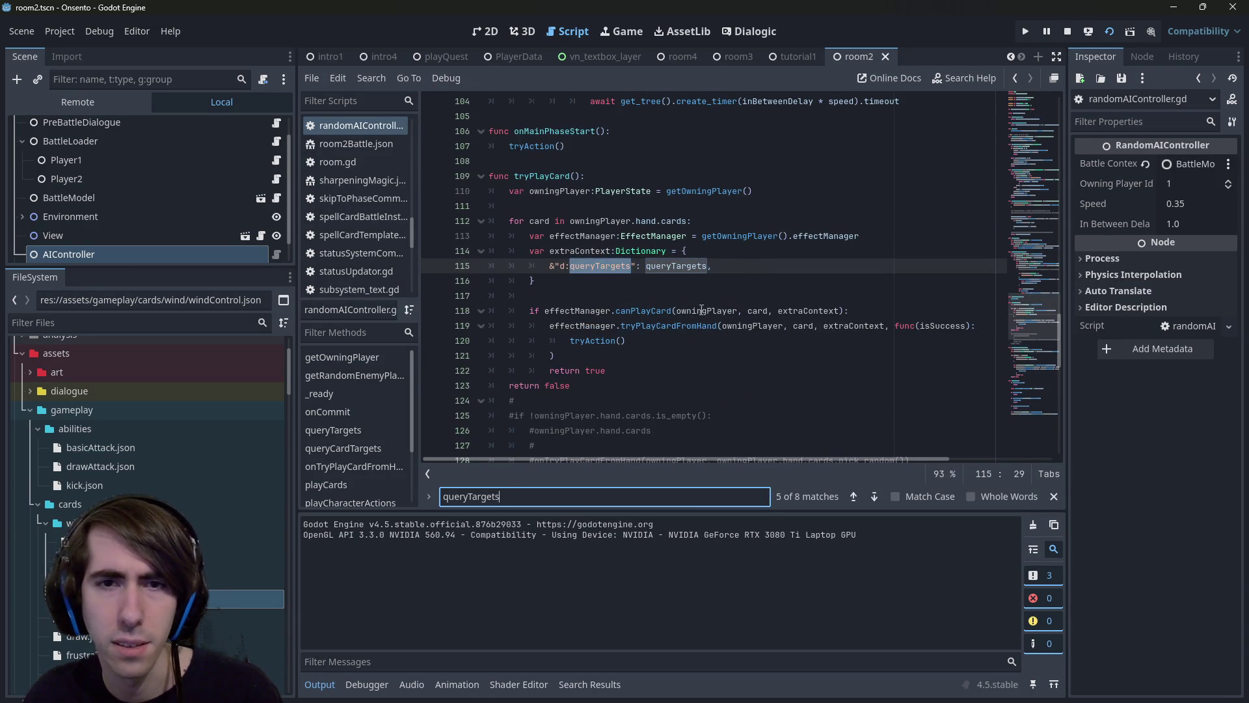
double_click(676, 267)
scroll(676, 268, down, 5)
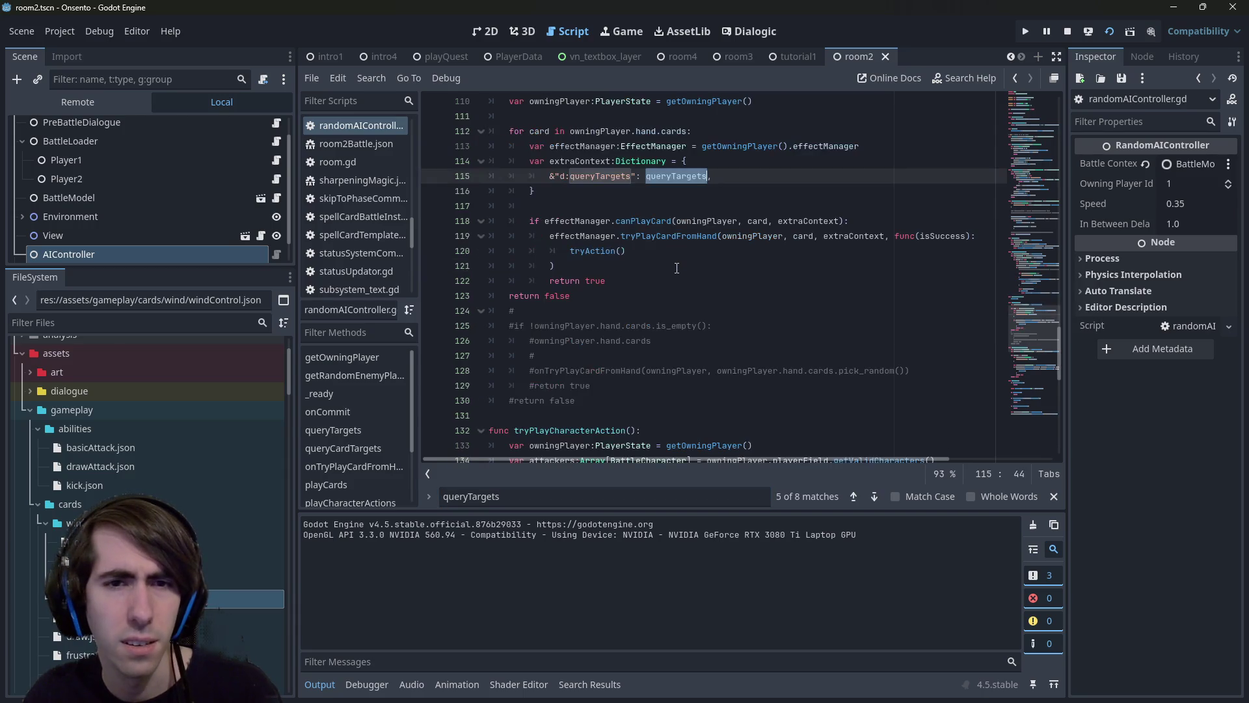
scroll(677, 267, up, 15)
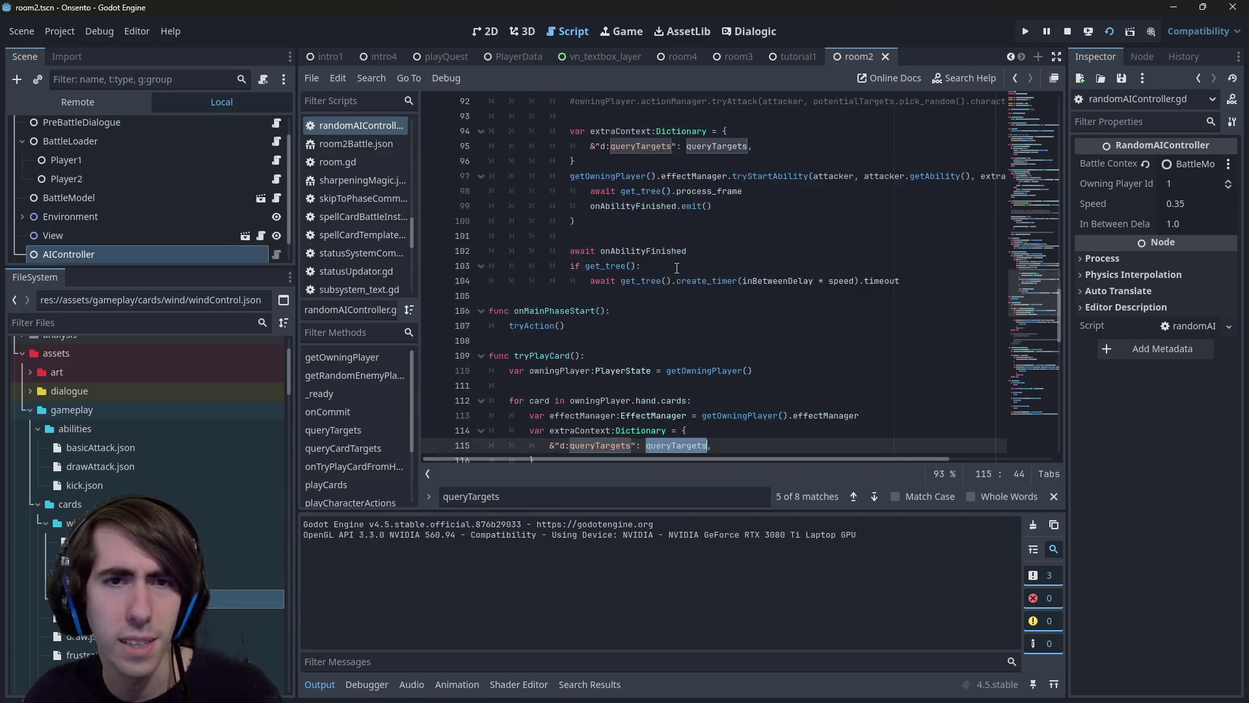
scroll(676, 268, up, 4)
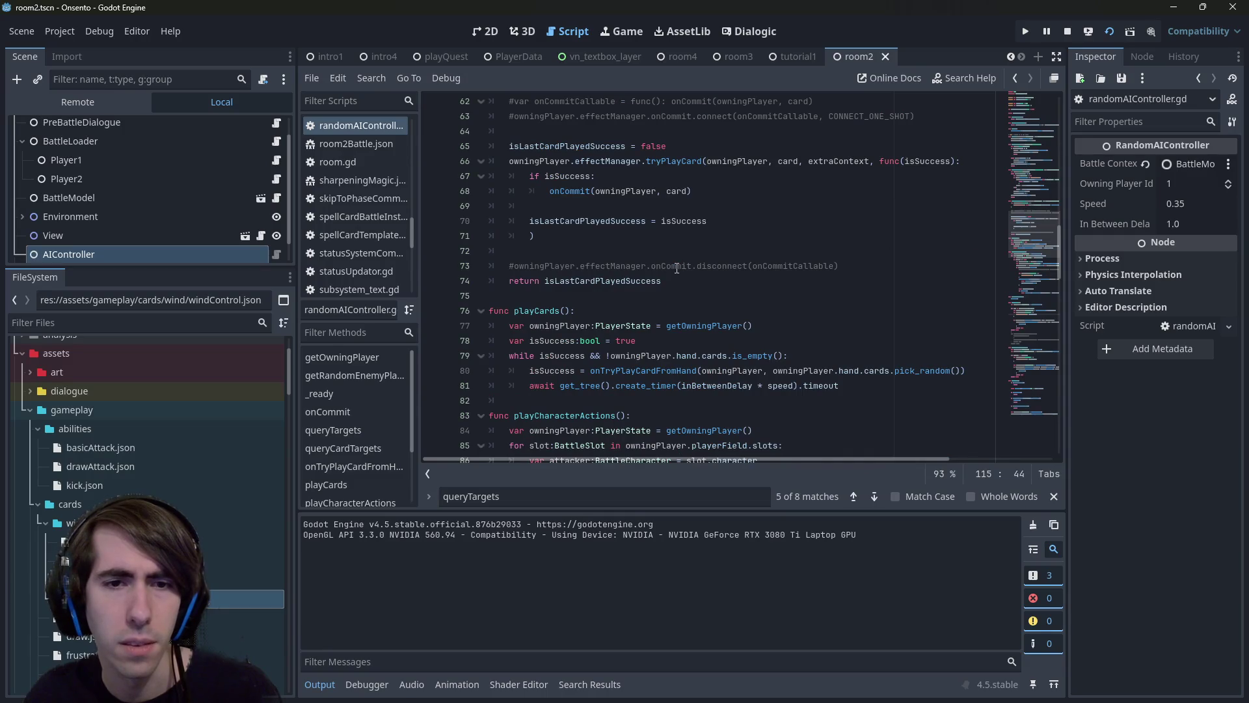
scroll(677, 267, down, 14)
scroll(677, 268, up, 2)
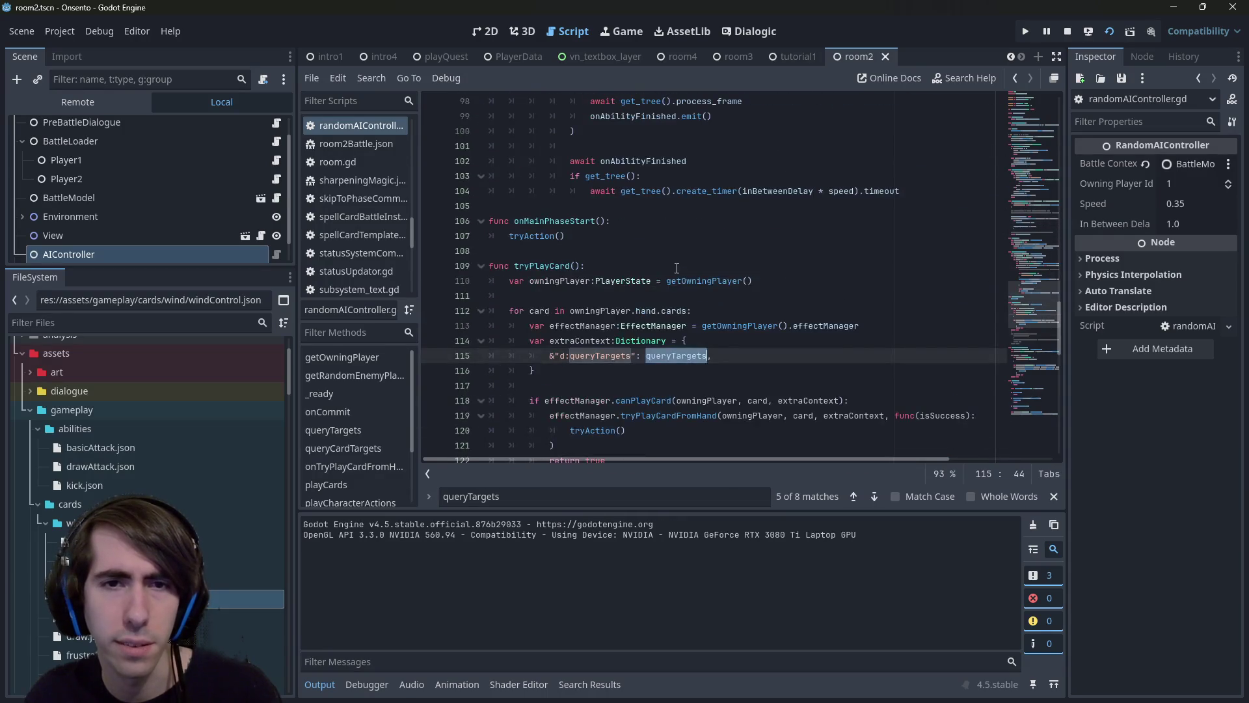
scroll(676, 267, down, 1)
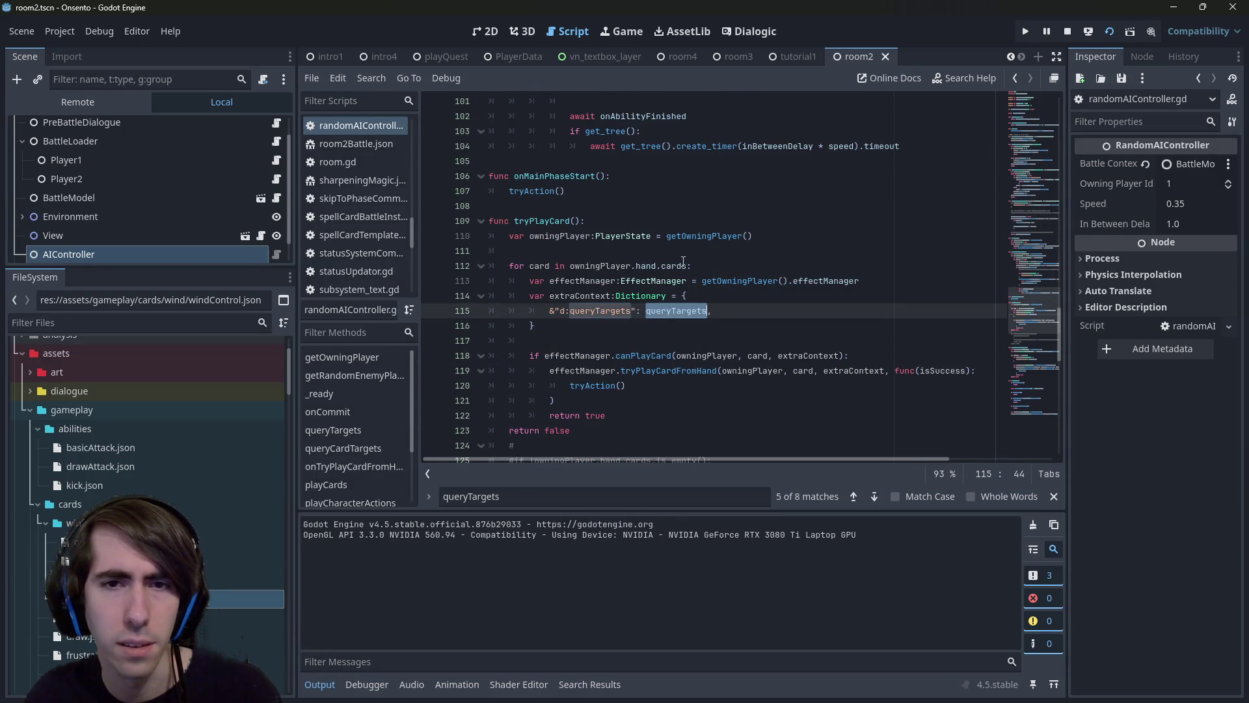
mouse_move(683, 261)
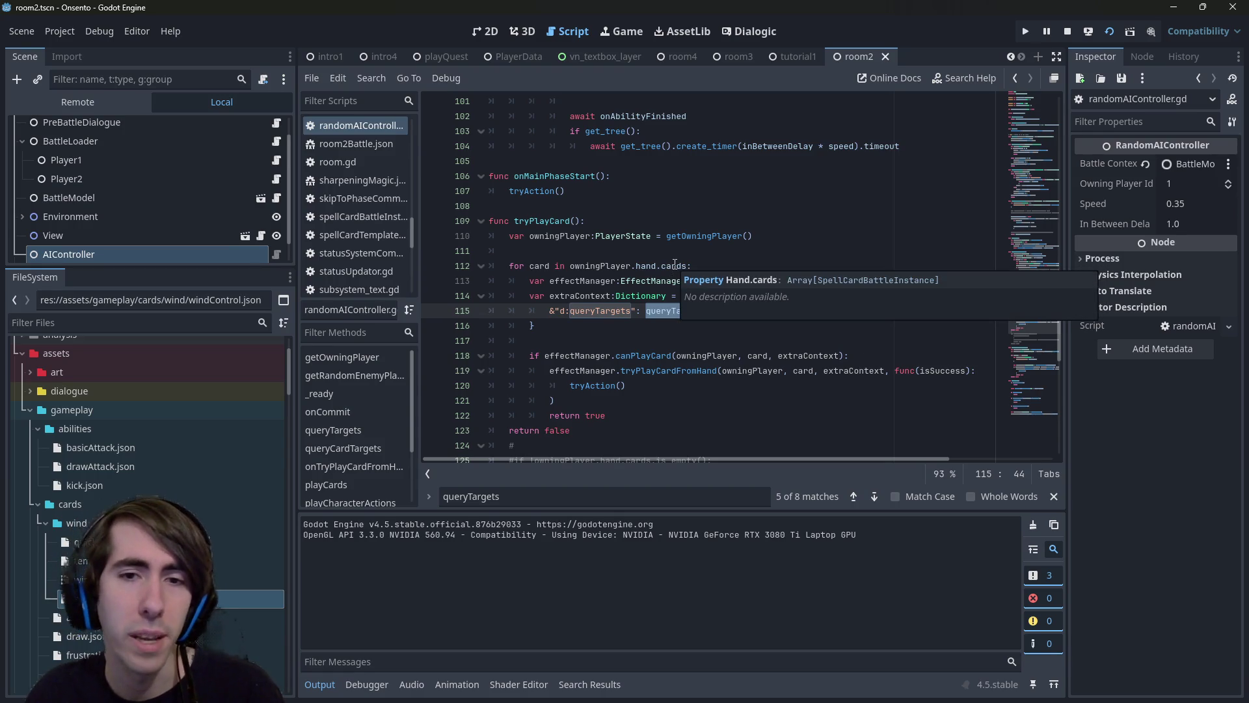
mouse_move(743, 241)
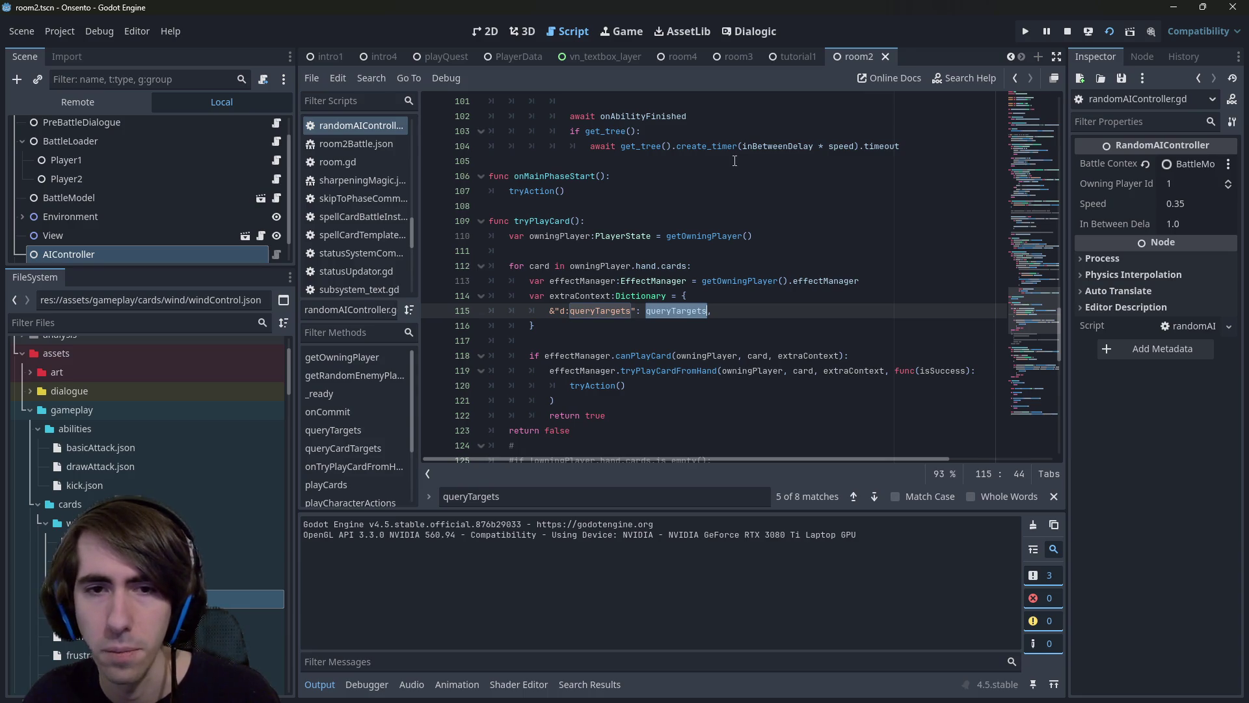
scroll(735, 161, up, 8)
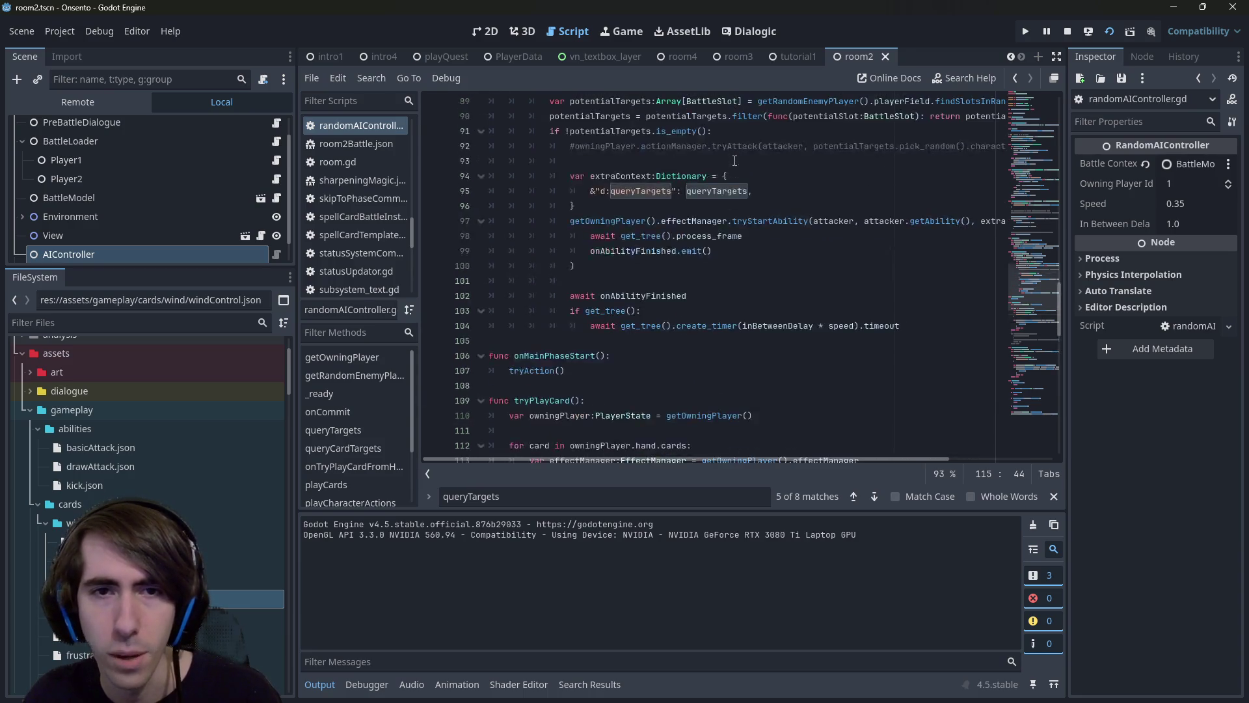
scroll(734, 161, up, 10)
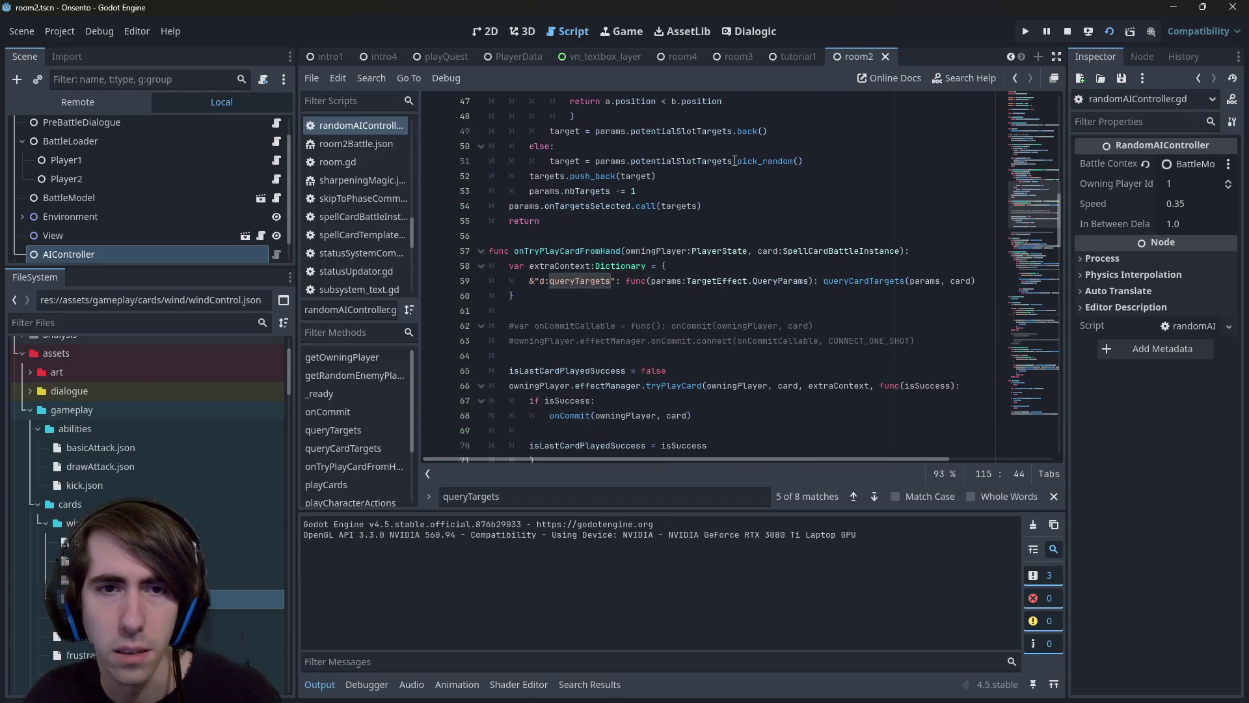
scroll(735, 161, down, 1)
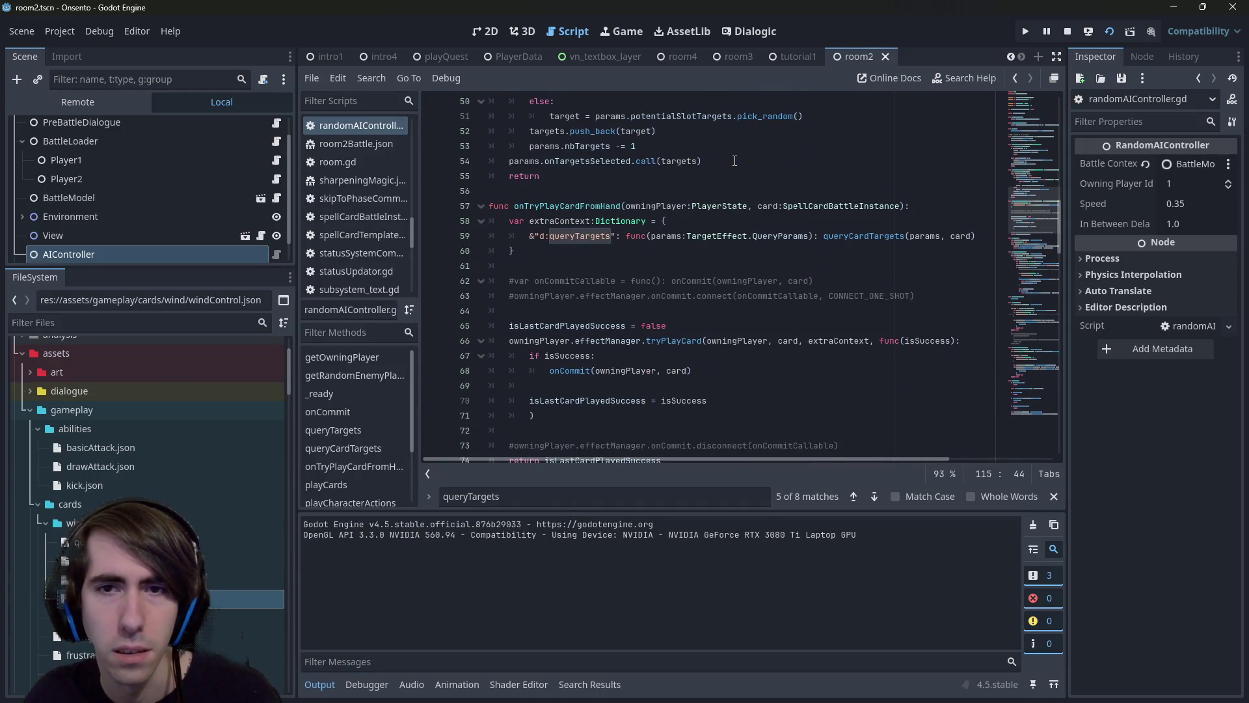
Take line 59's queryCardTargets call and type line 112's loop variable card as SpellCardBattleInstance.
double_click(856, 234)
click(459, 235)
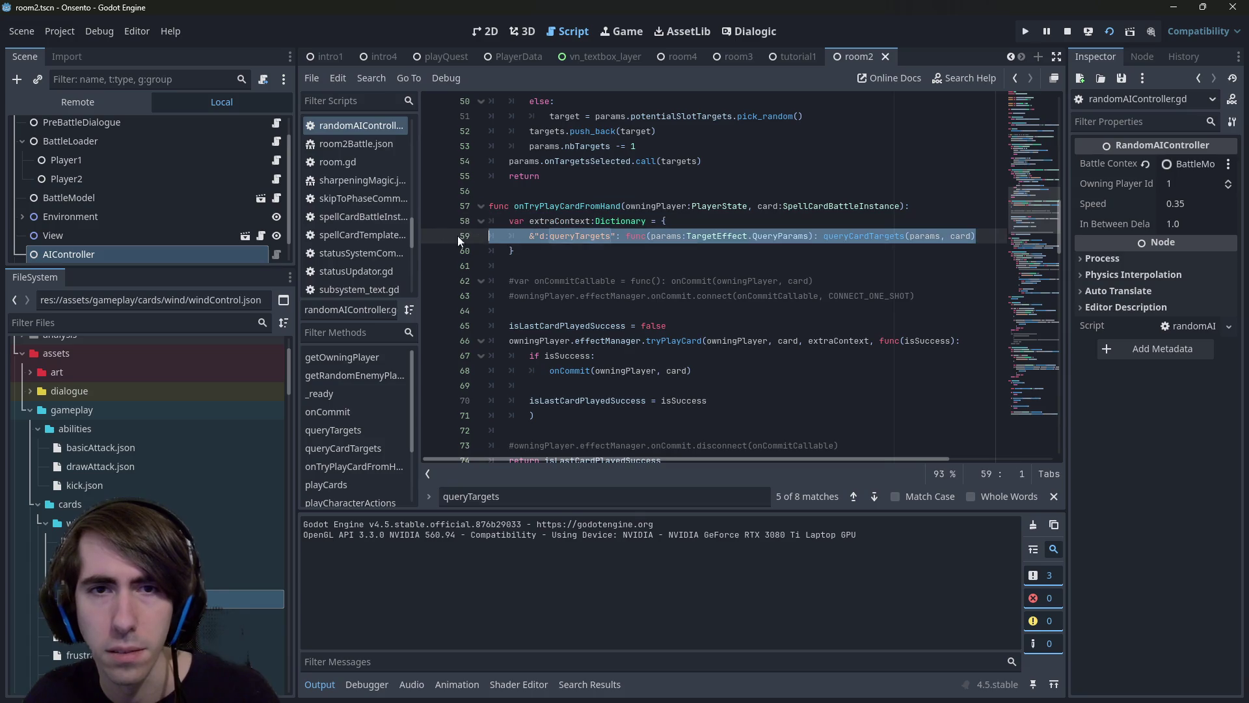
scroll(665, 273, down, 7)
scroll(665, 273, down, 7)
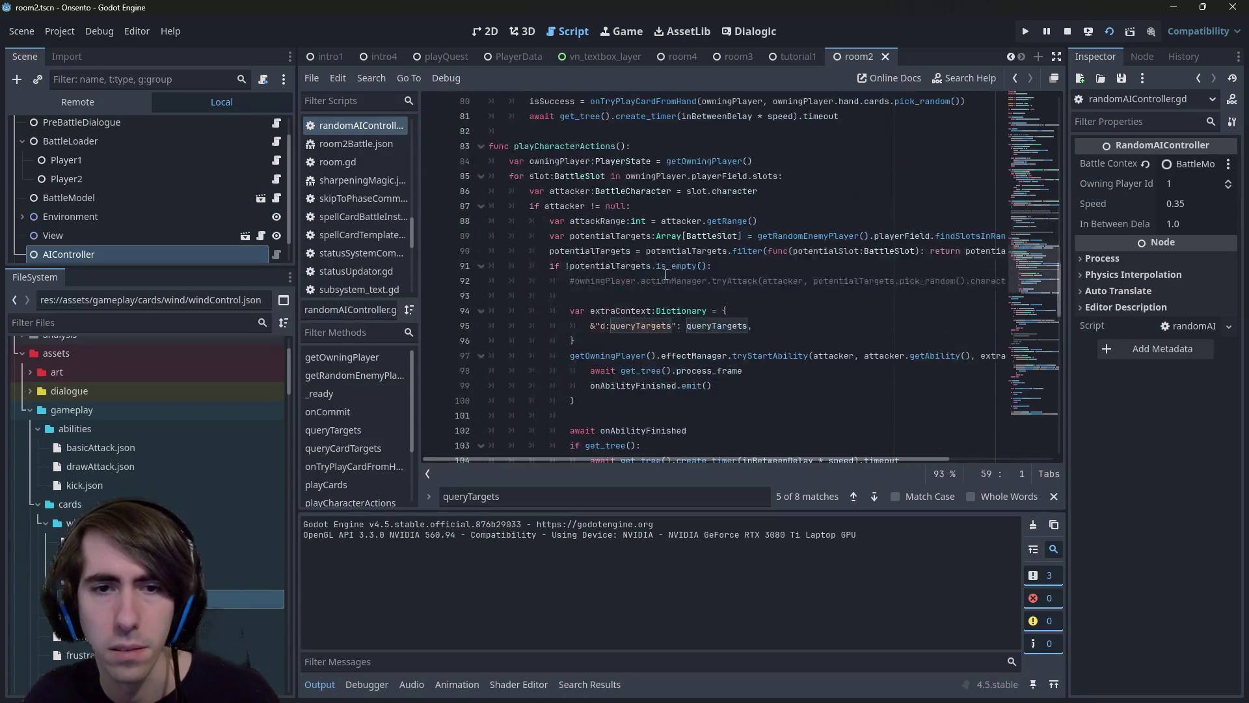
scroll(662, 272, down, 3)
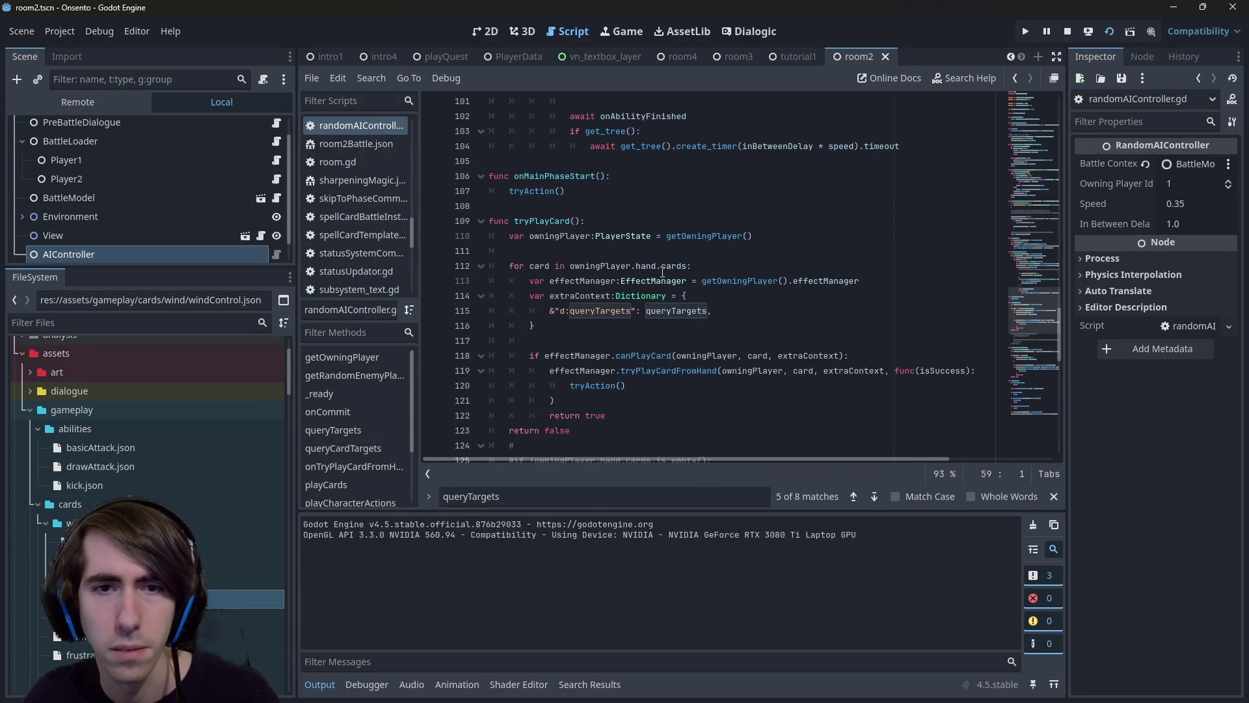
scroll(657, 272, down, 1)
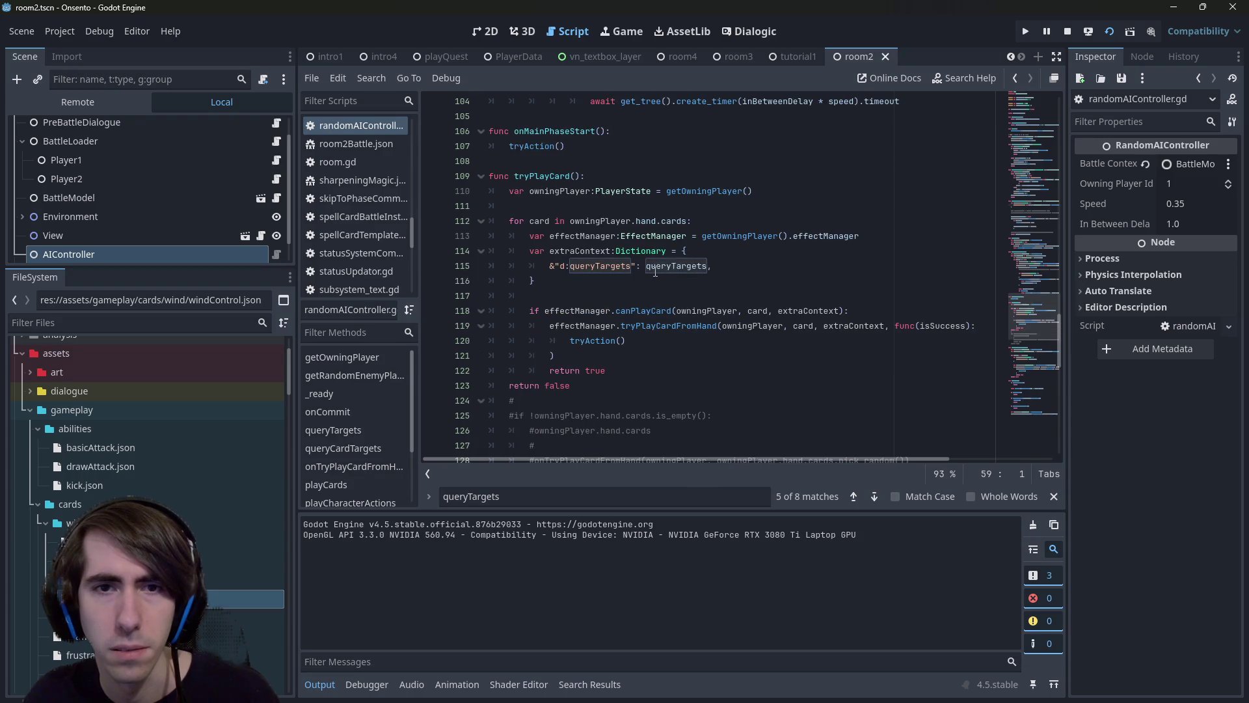
click(767, 259)
double_click(593, 251)
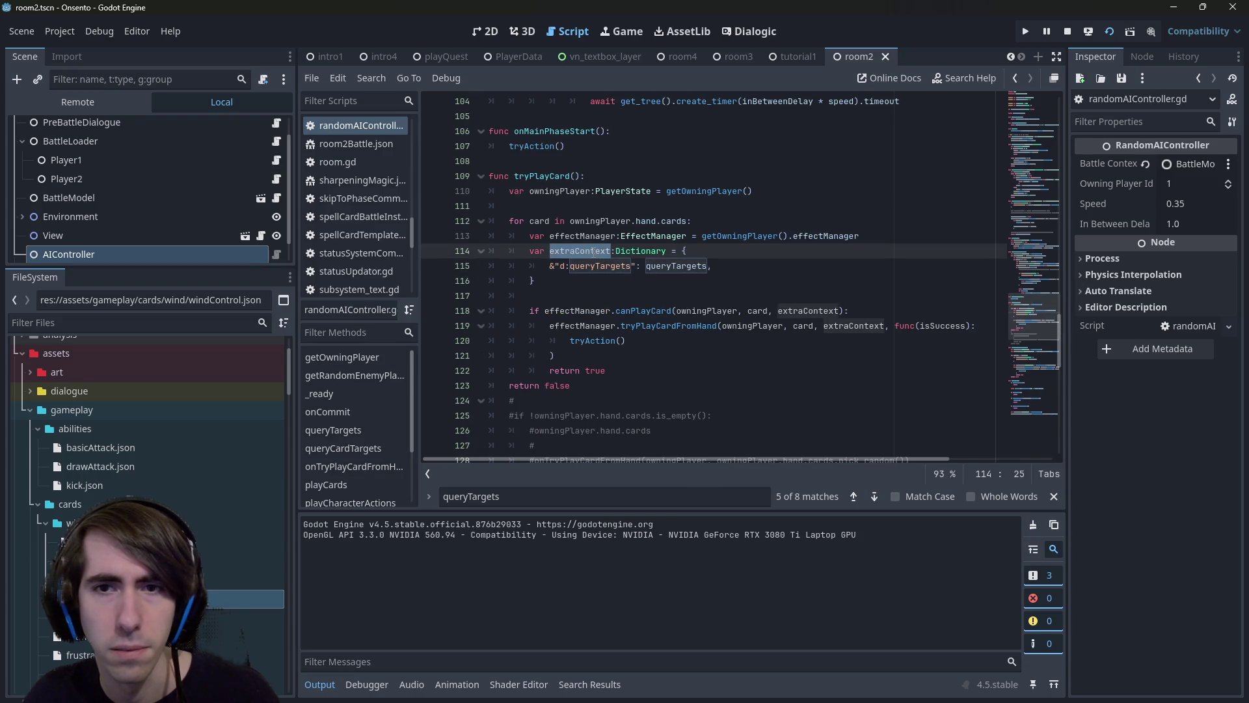
double_click(548, 220)
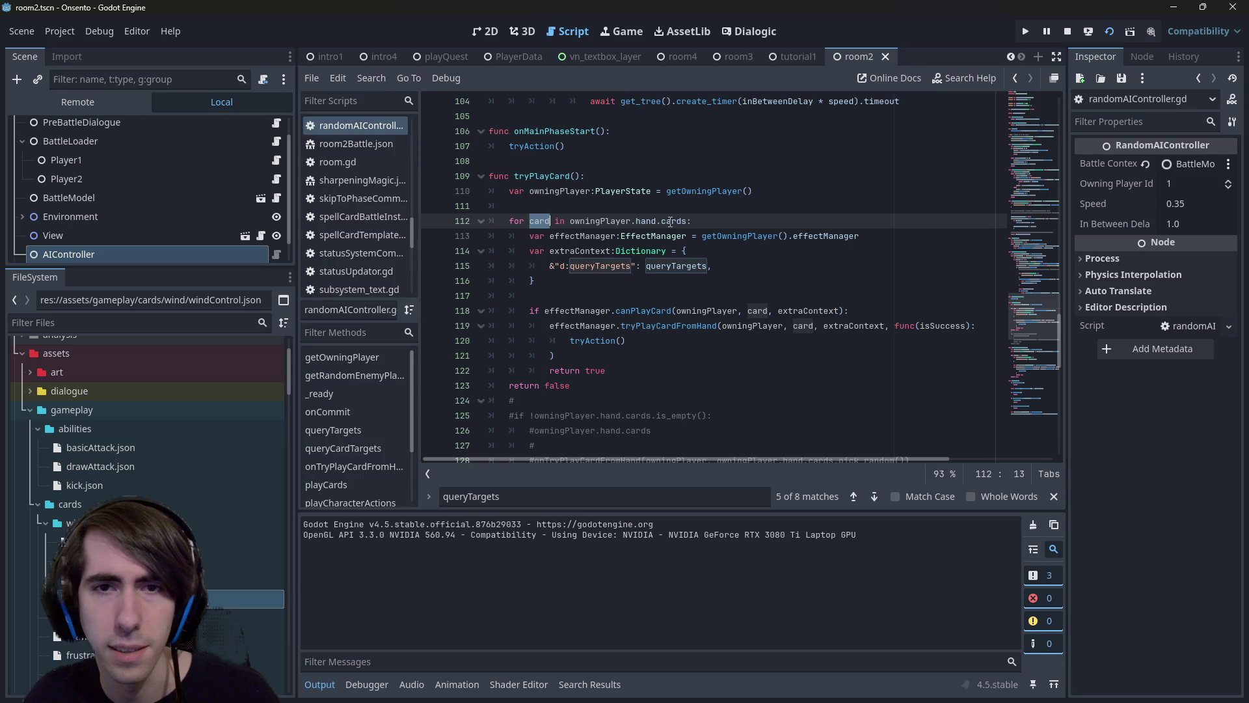
mouse_move(670, 222)
click(550, 221)
text(:SpellCar)
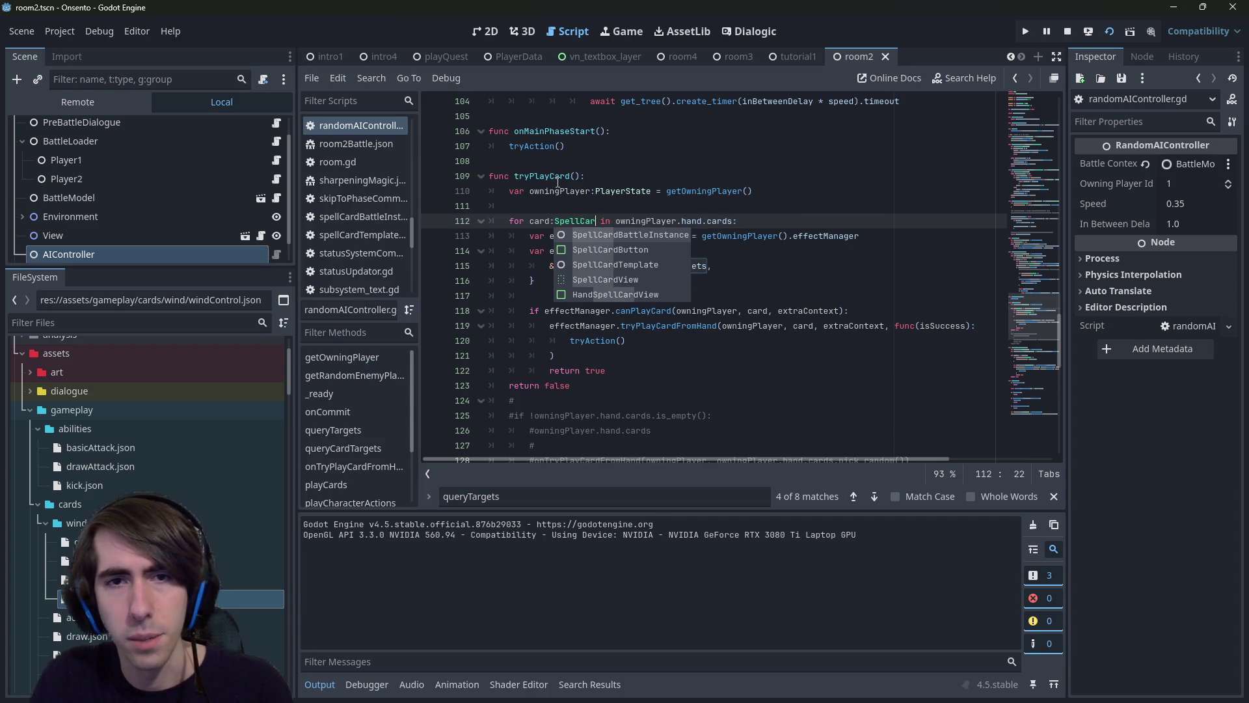
key(Return)
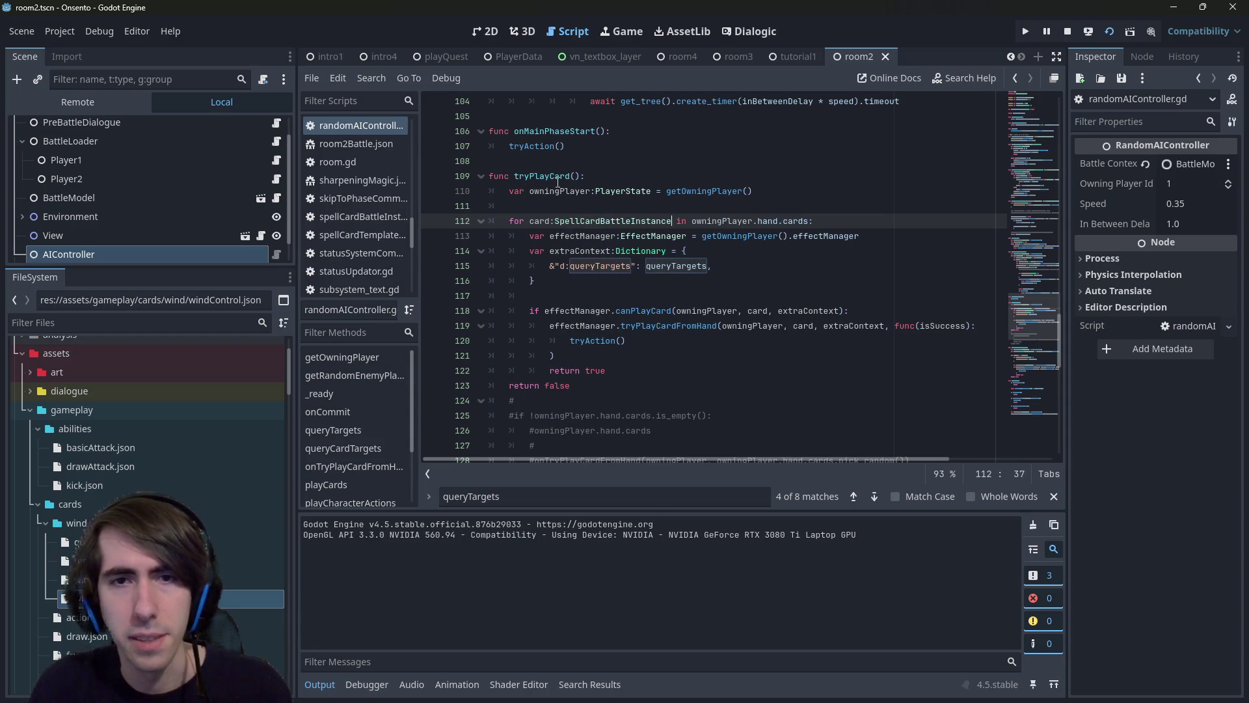
Replace line 115's queryTargets entry with the queryCardTargets(params, card) lambda, indent it, and relaunch.
drag(713, 266, 420, 267)
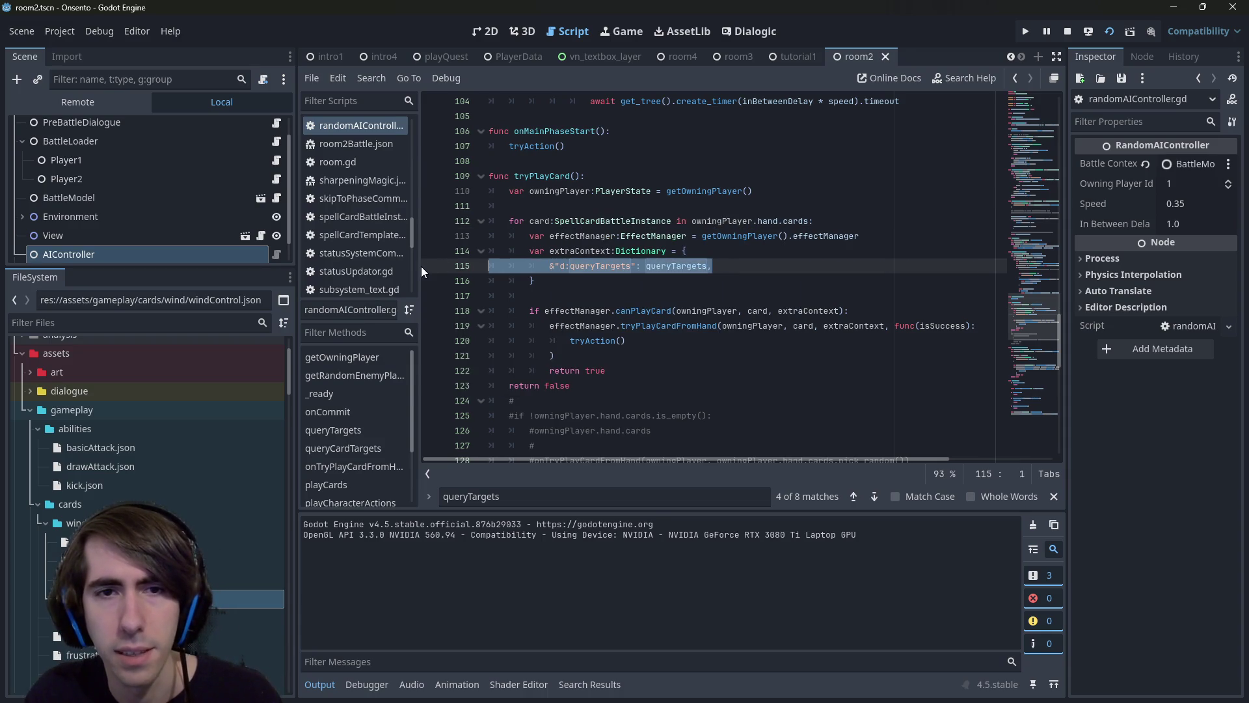
text(&"d:queryTargets": func(params:TargetEffect.QueryParams): queryCardTargets(params, card))
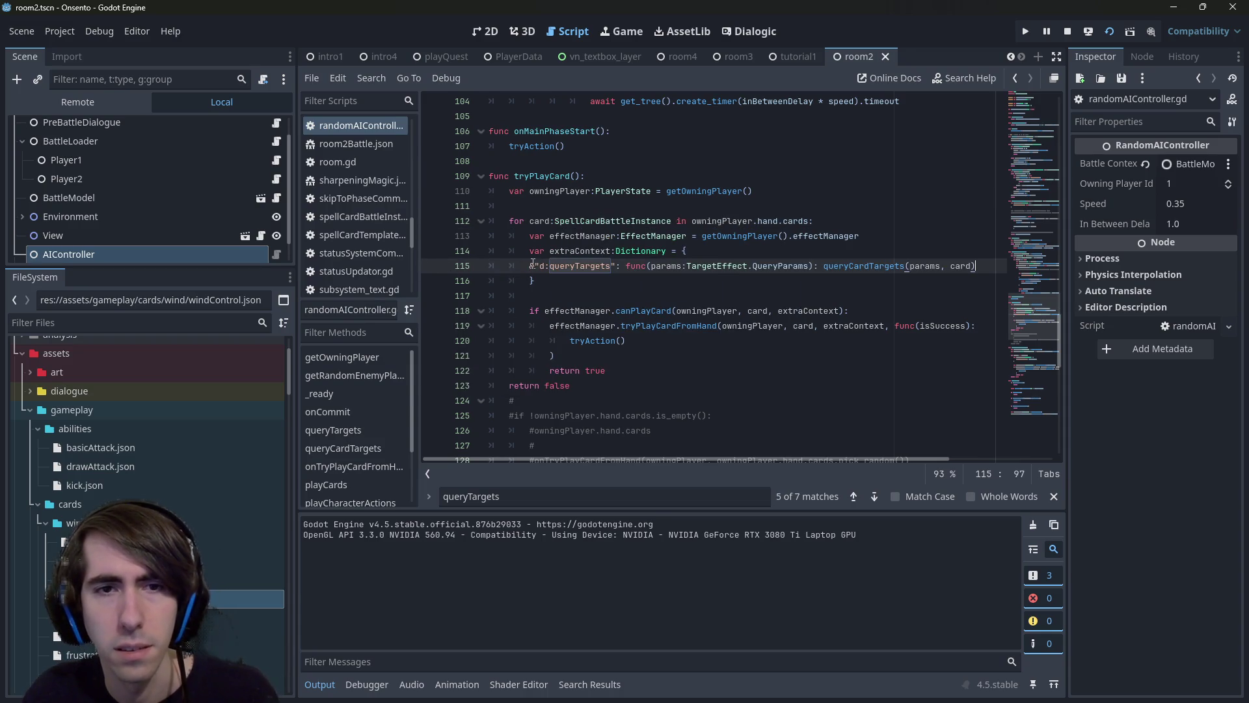
key(Tab)
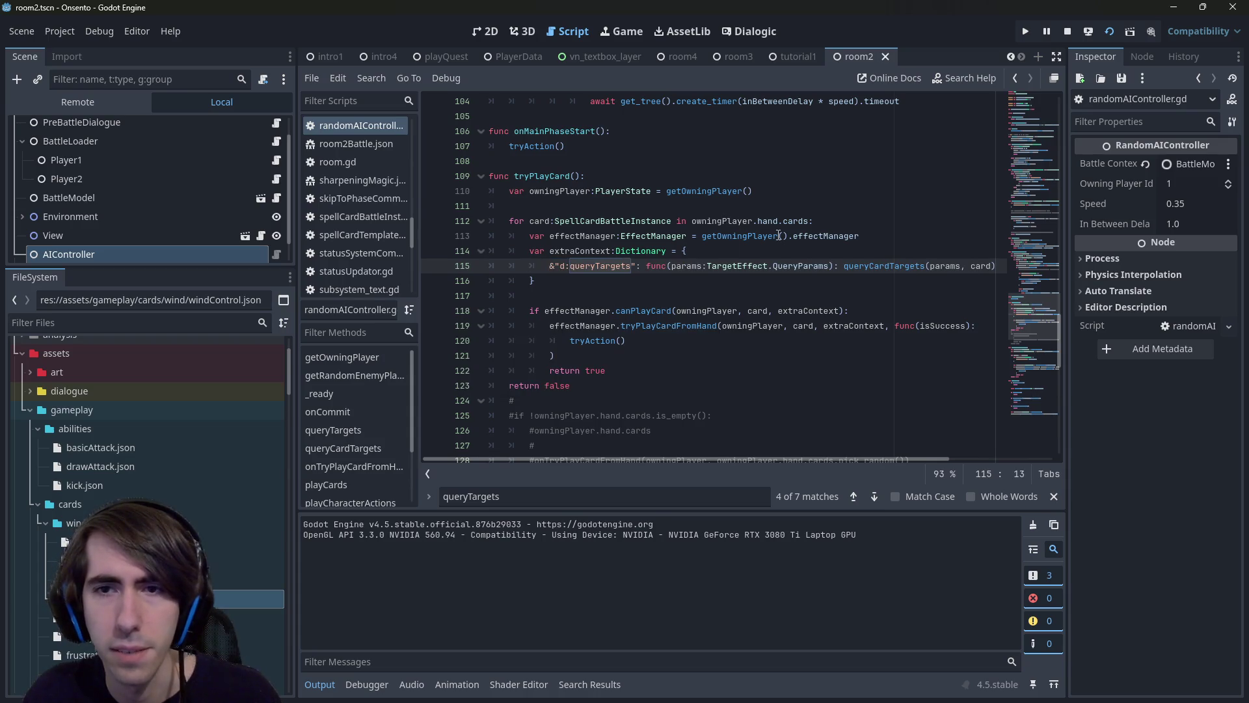
click(1106, 35)
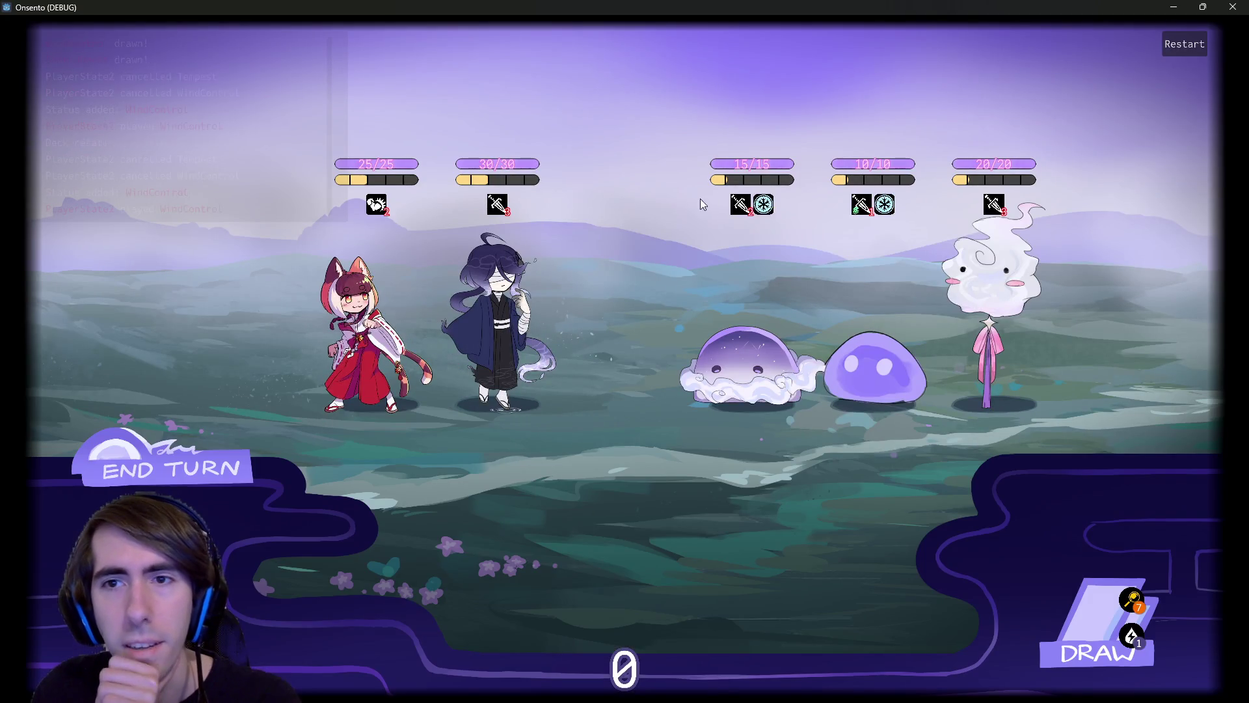
Stop the game, jump to queryCardTargets, set a breakpoint on line 44, and run with F5.
mouse_move(752, 205)
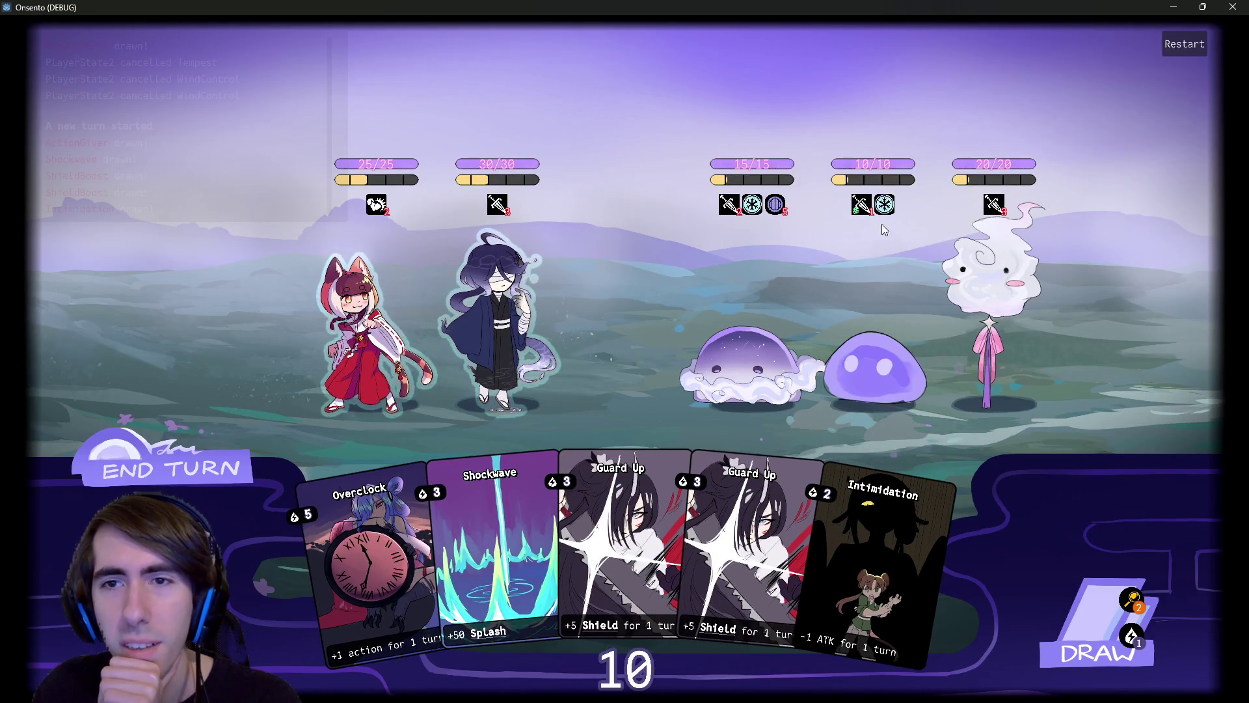
key(F8)
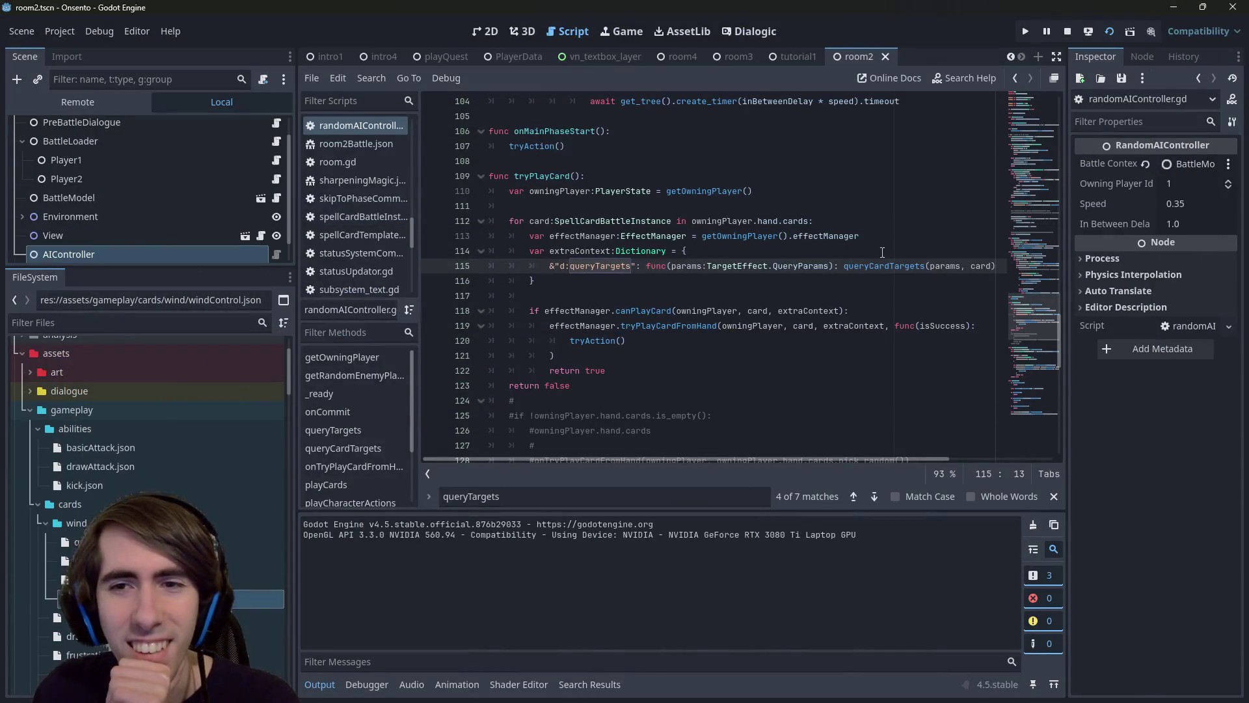
ctrl+click(885, 266)
click(430, 310)
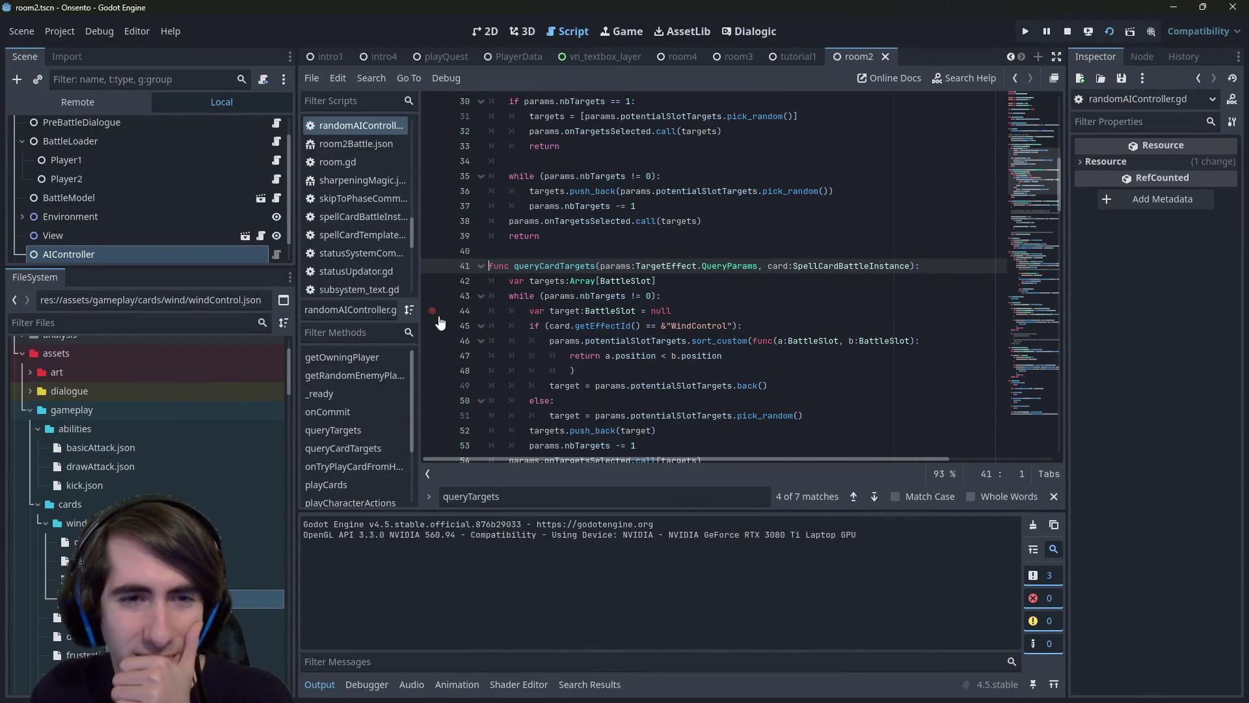
key(F5)
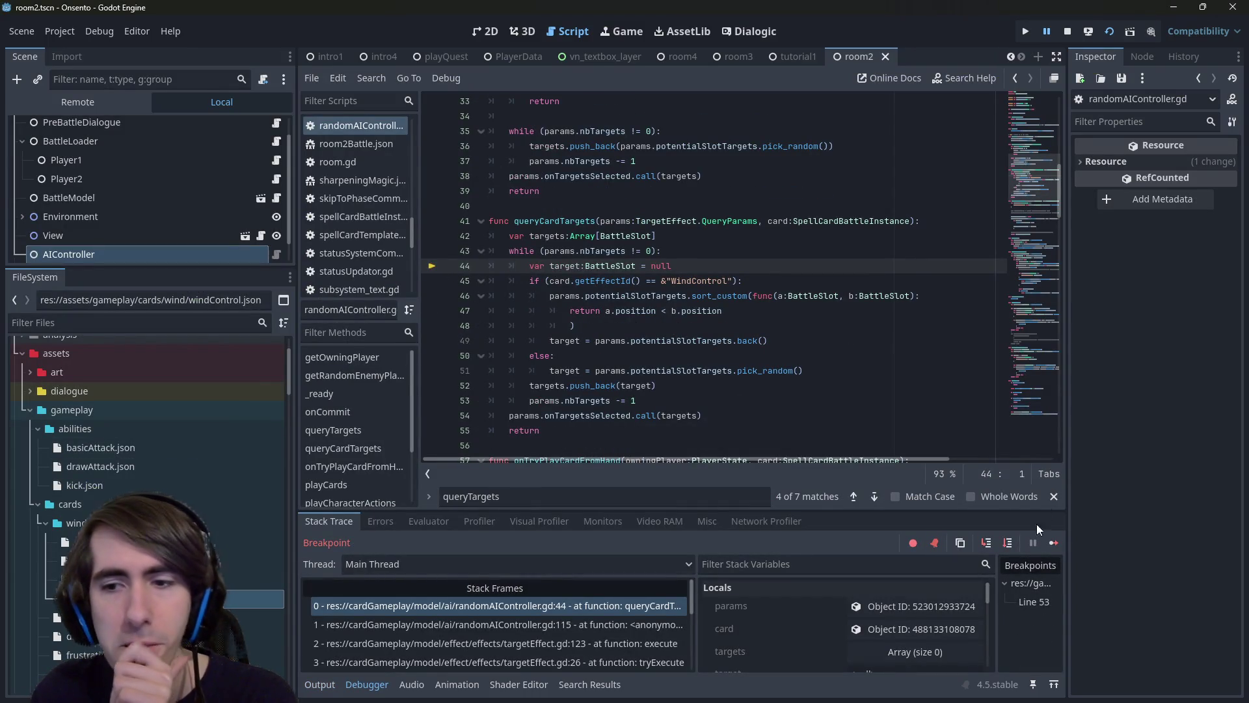
Step over twice through queryCardTargets, from line 45 on to line 51.
click(1007, 544)
click(1008, 544)
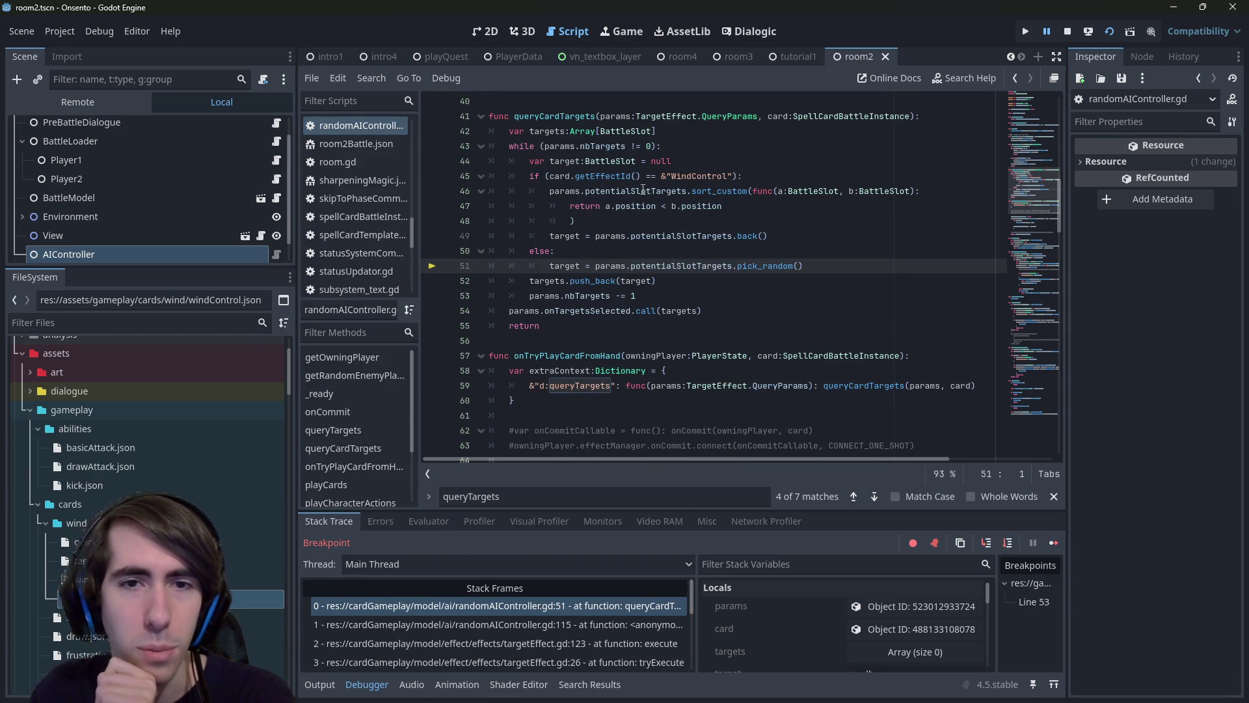
mouse_move(643, 190)
mouse_move(558, 179)
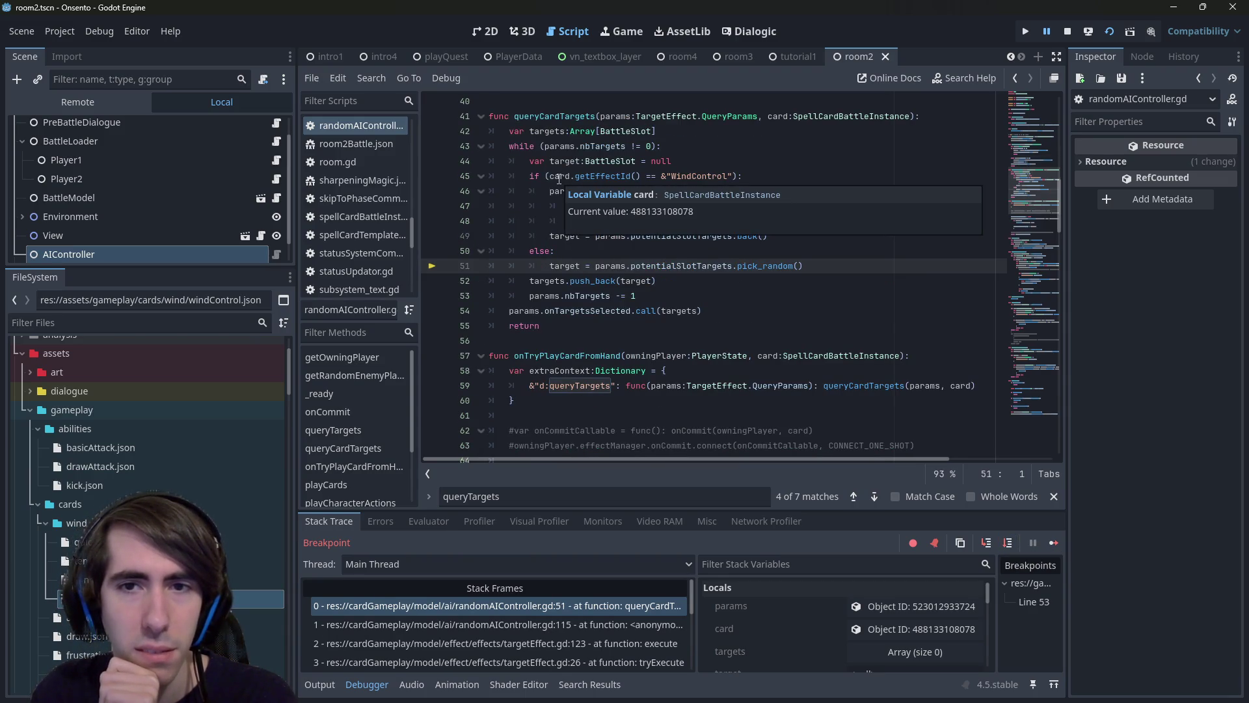
Inspect the Guard Up card's Template Data in Locals, add a line 44 breakpoint, and continue.
click(911, 628)
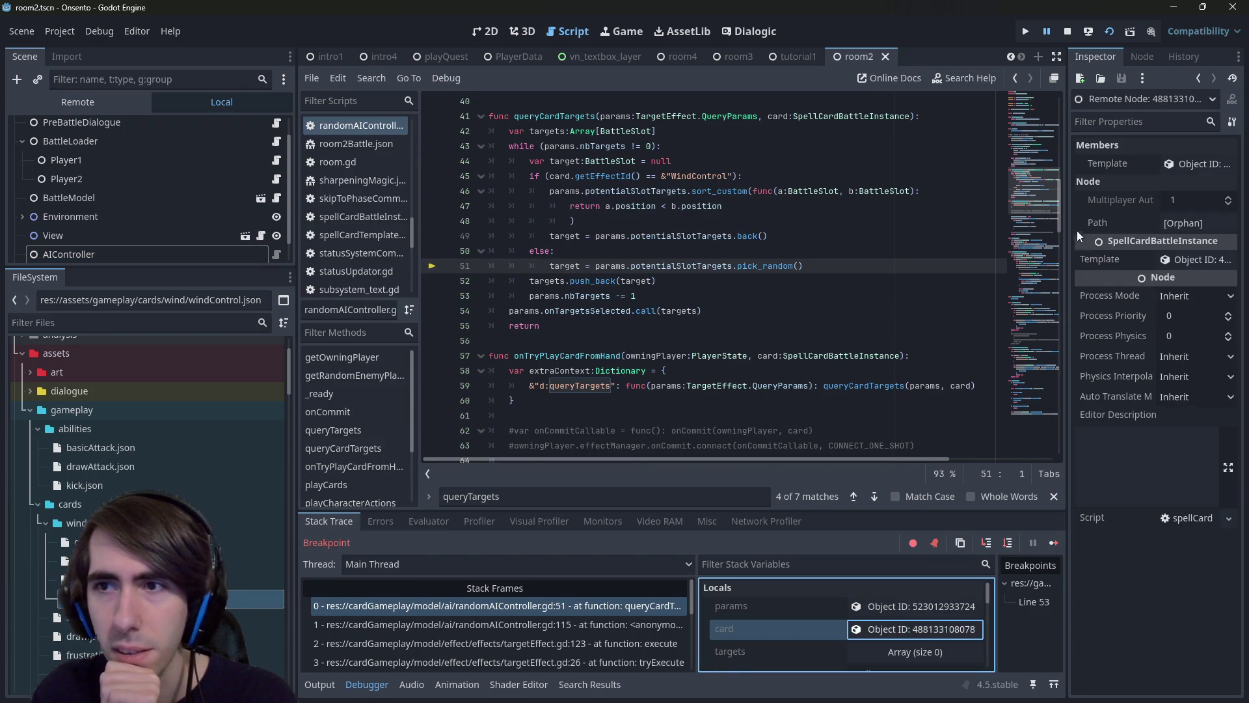
click(1179, 166)
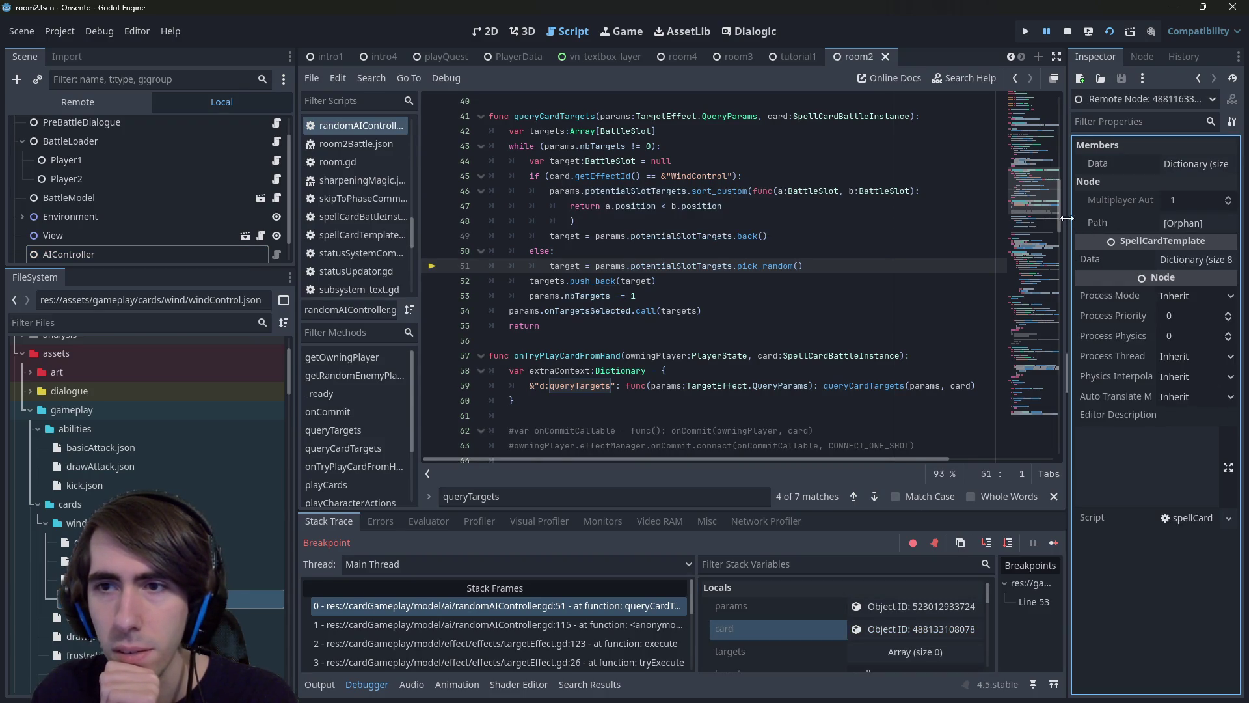
drag(1069, 224, 925, 223)
click(1111, 164)
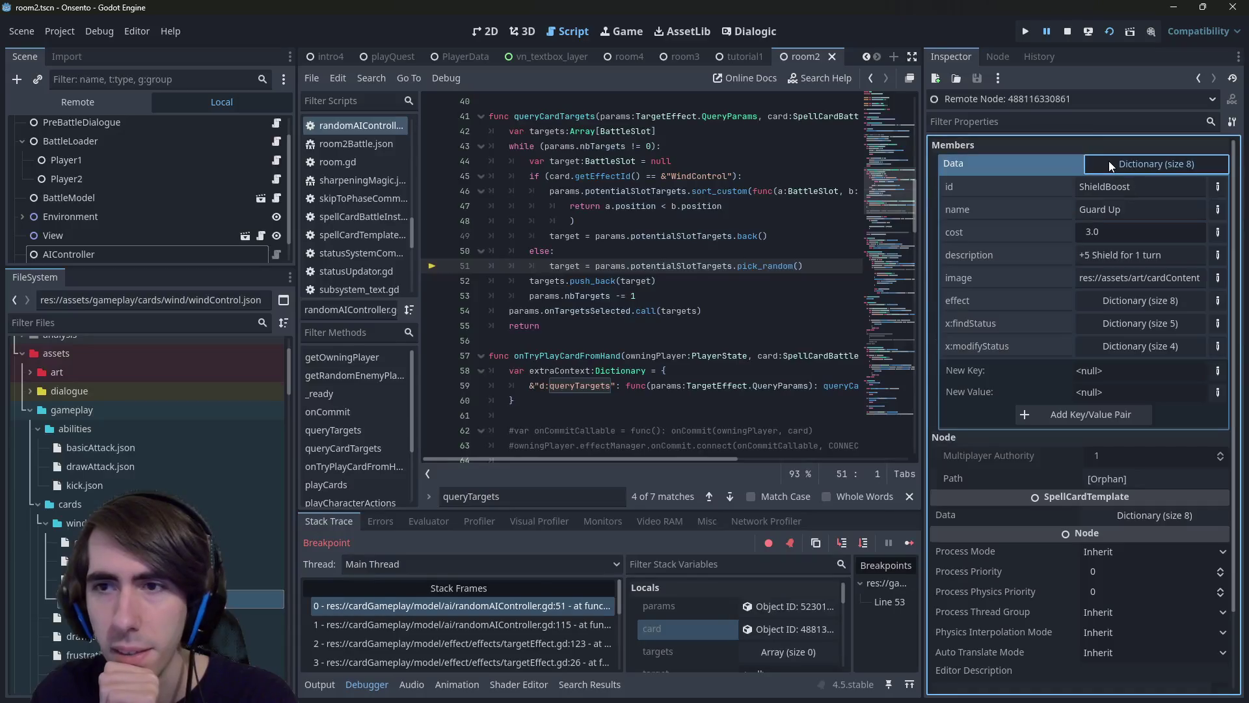
click(433, 164)
click(909, 542)
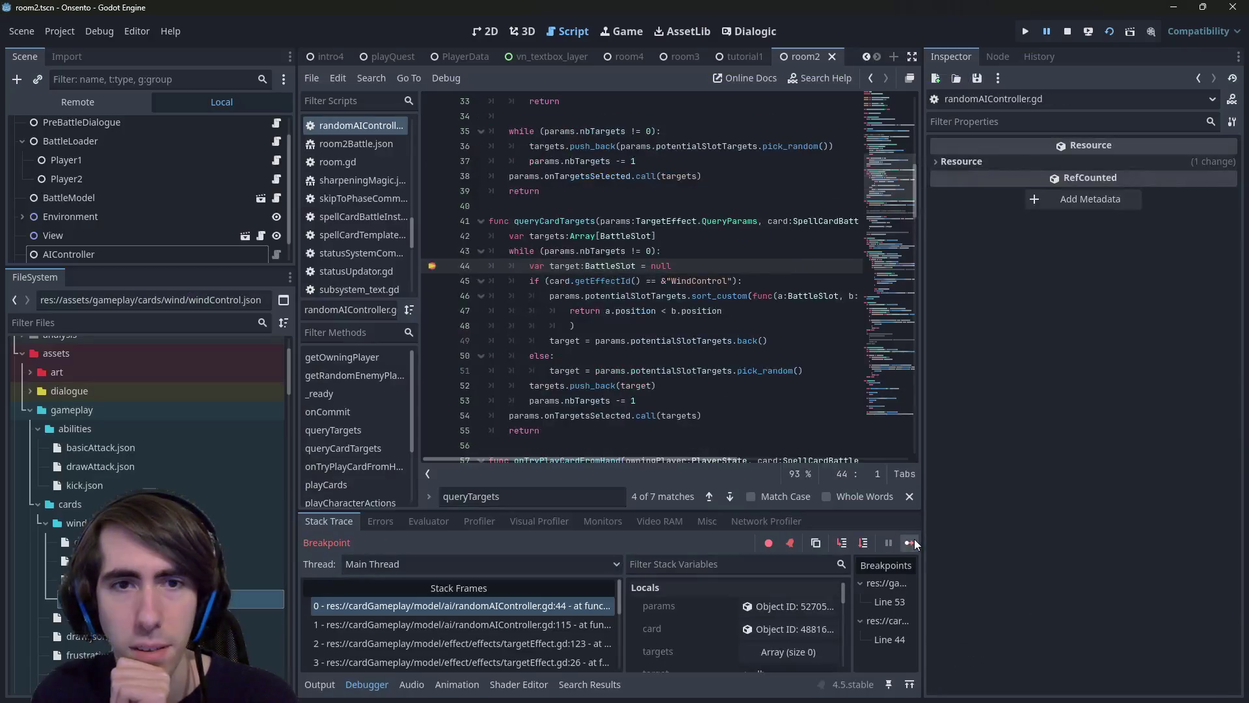
Step to line 45 and expand the paused card's Template Data to confirm it is Wind Control.
click(863, 543)
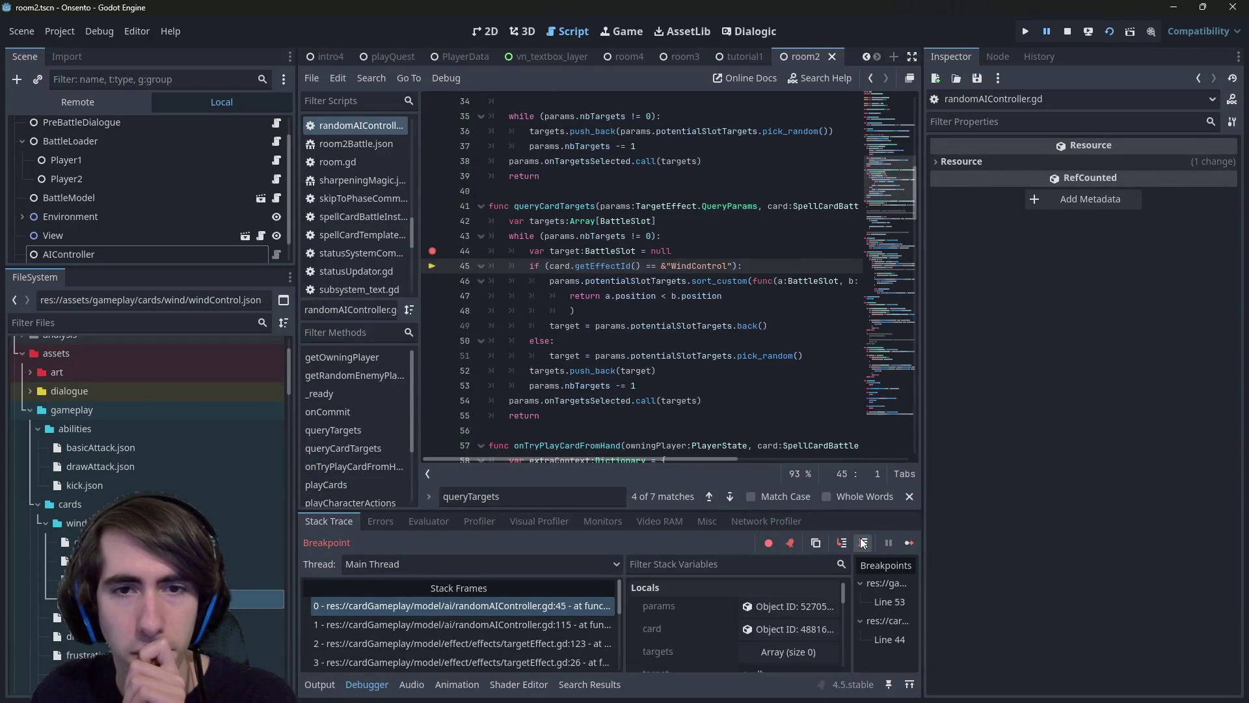
click(766, 627)
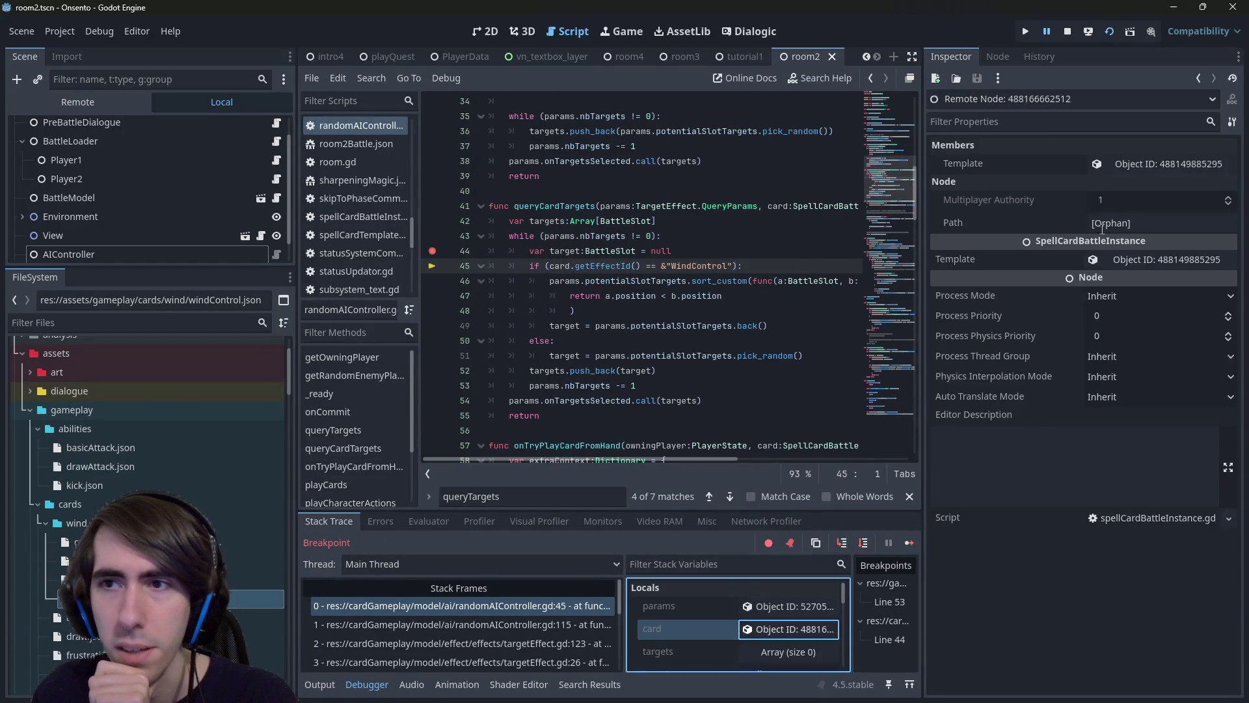
click(1122, 169)
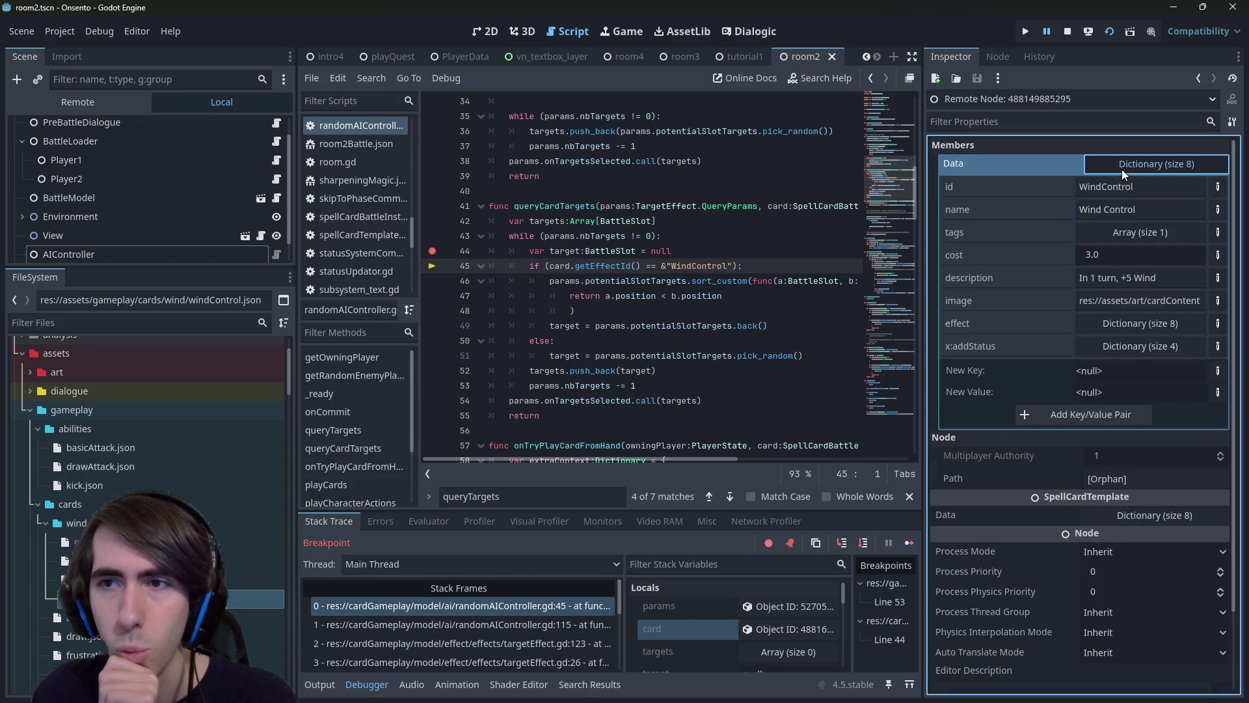
Step past the WindControl check to line 51 and show the card instance's properties in the Inspector.
click(863, 547)
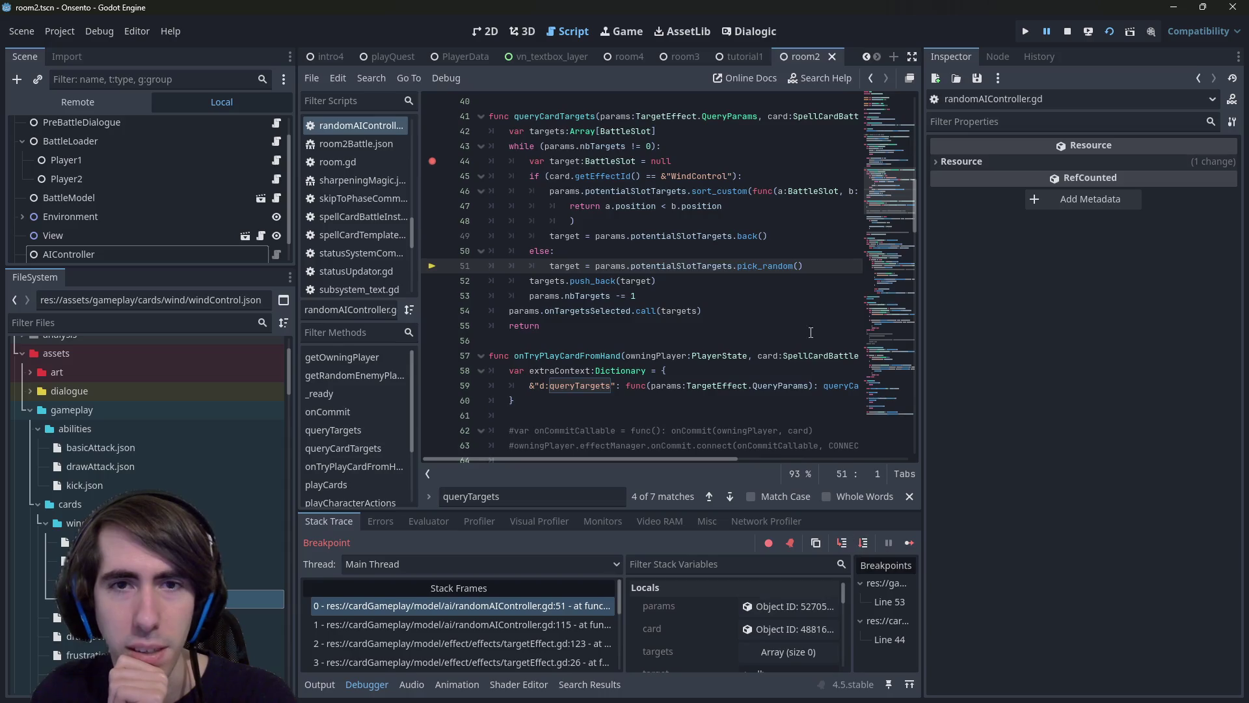
mouse_move(608, 175)
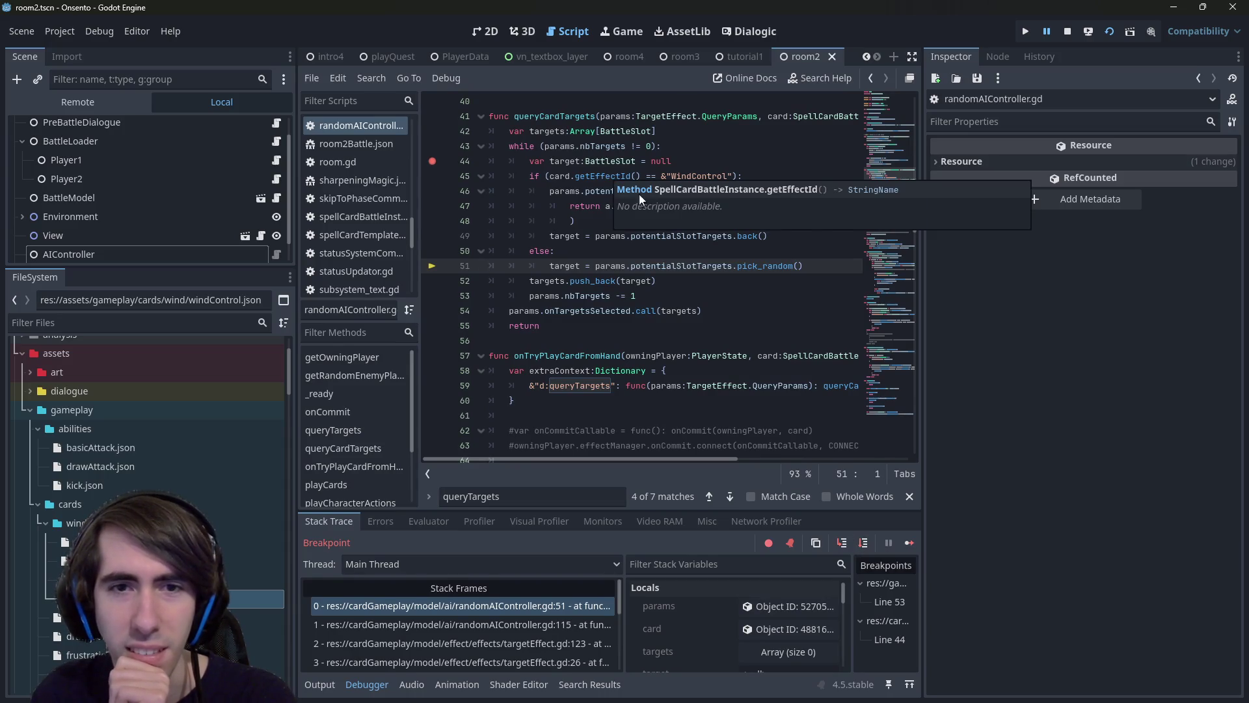
click(791, 628)
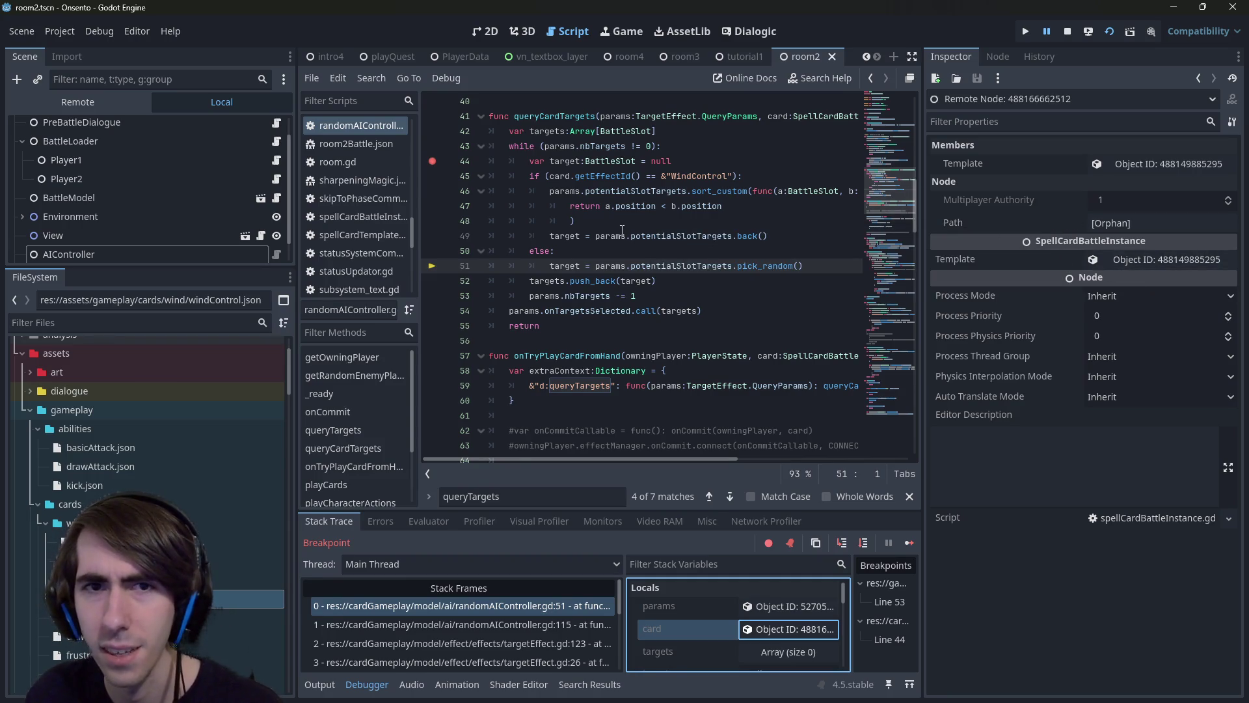
Try opening getEffectId's definition, dismiss the String documentation popup, and return to queryCardTargets.
ctrl+click(596, 175)
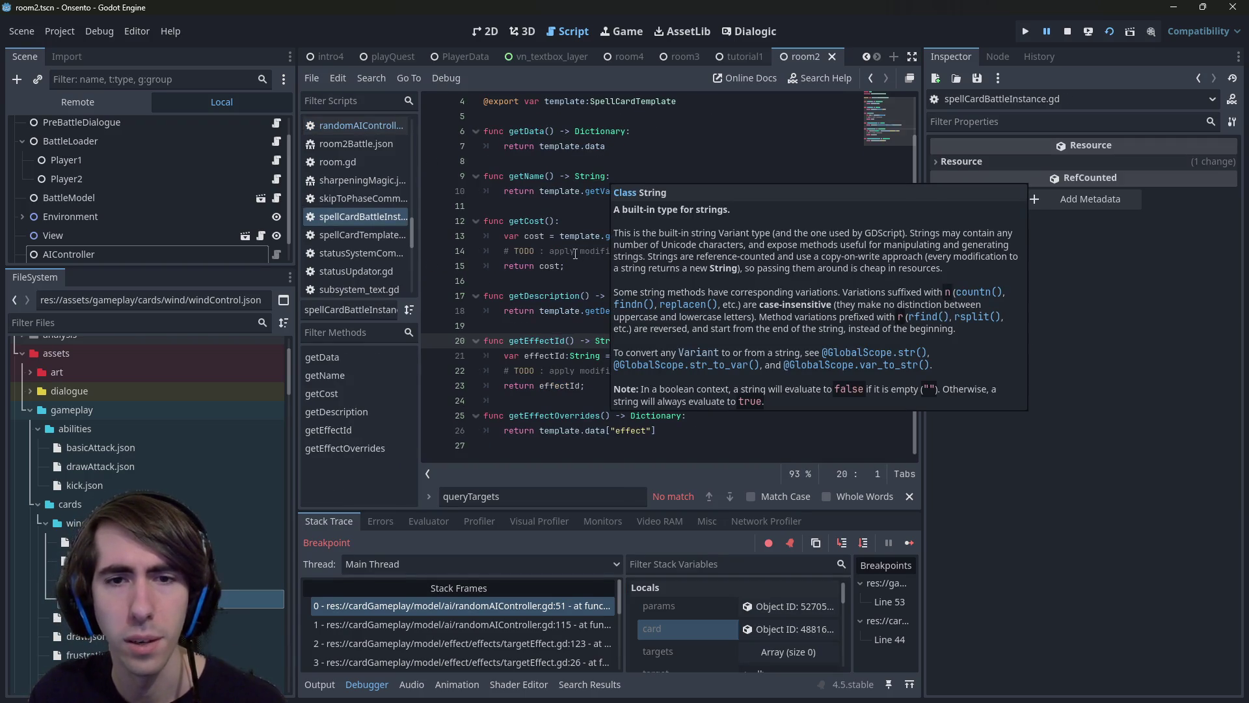
click(575, 254)
key(Down)
key(Down)
key(alt+Left)
key(alt+Left)
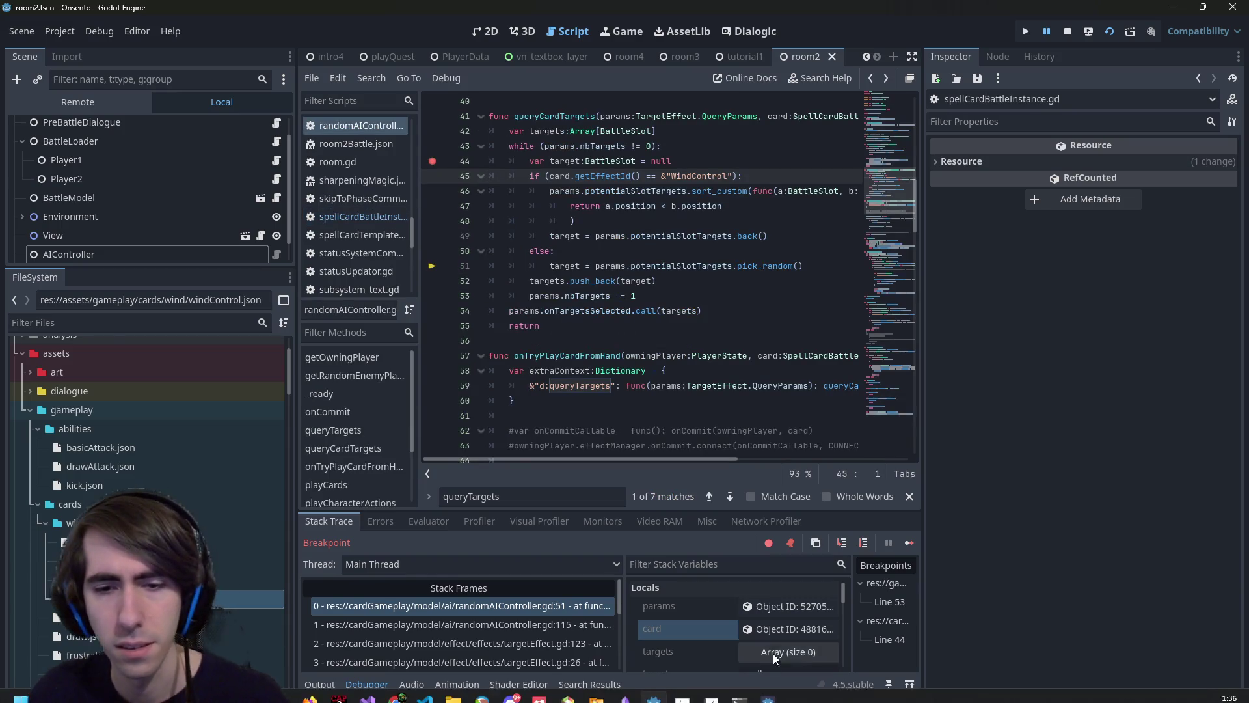
Expand the paused card's template data down to its effect dictionary, showing effect id Target.
click(789, 628)
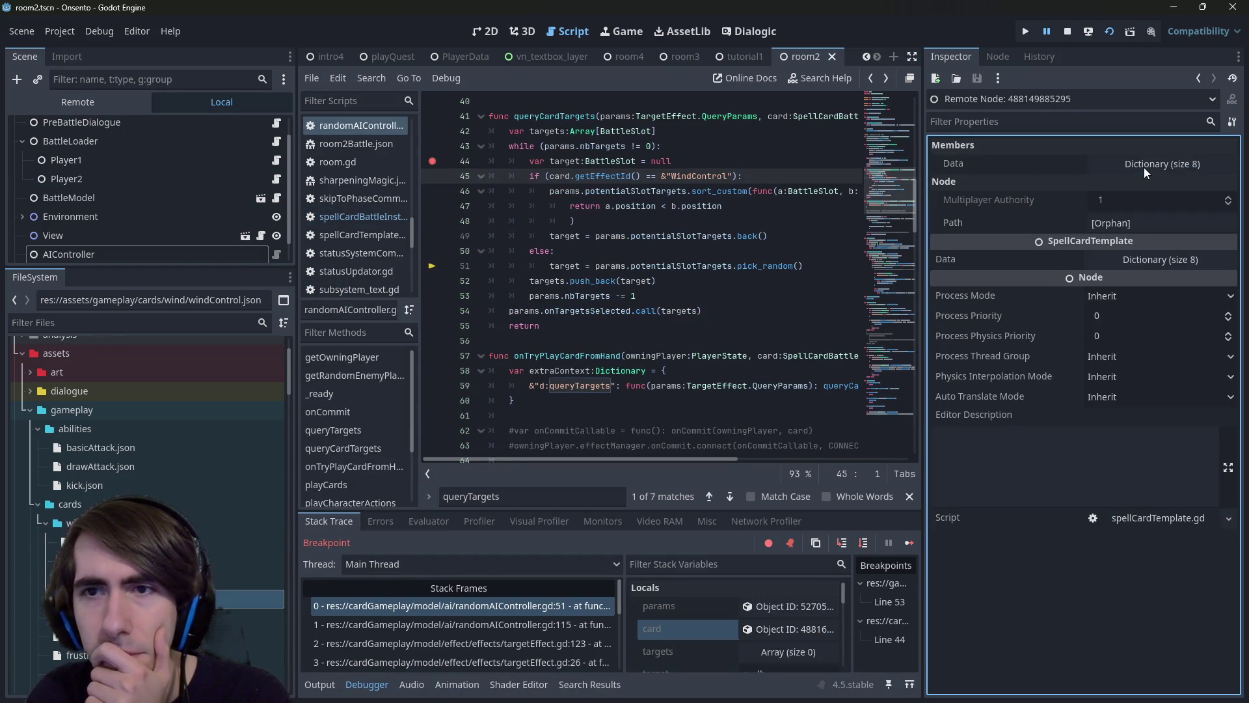
click(1144, 167)
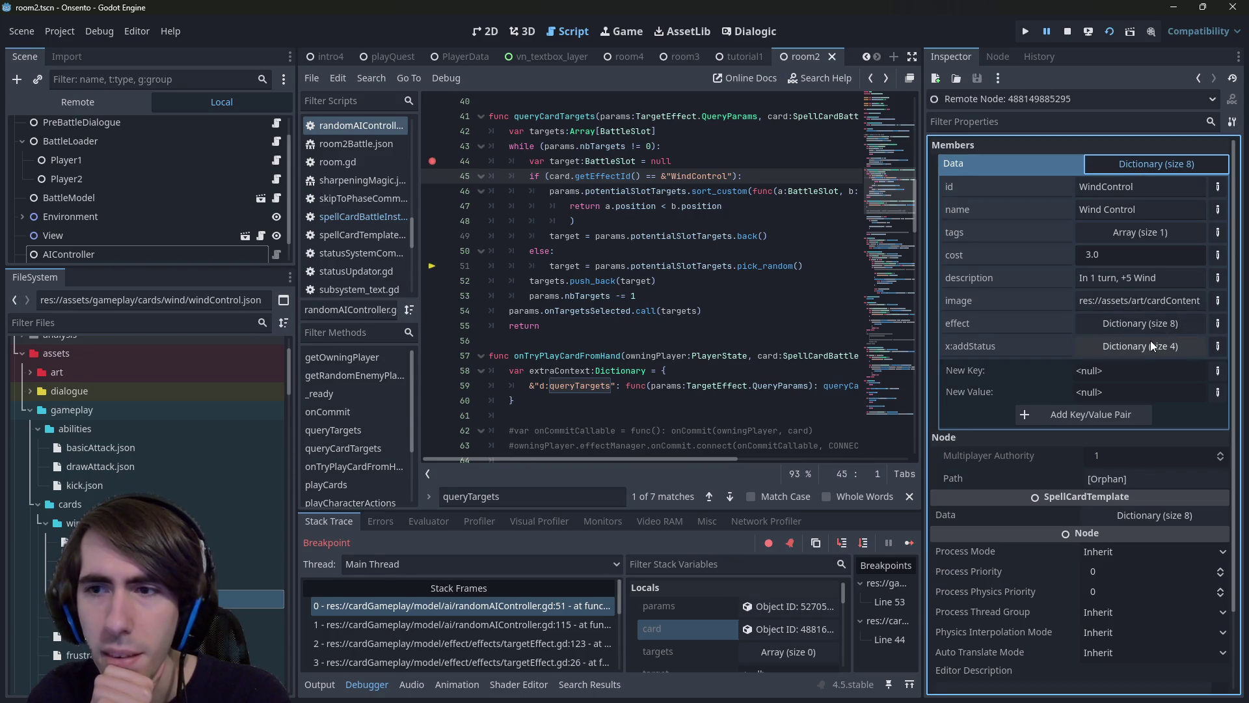
click(1142, 326)
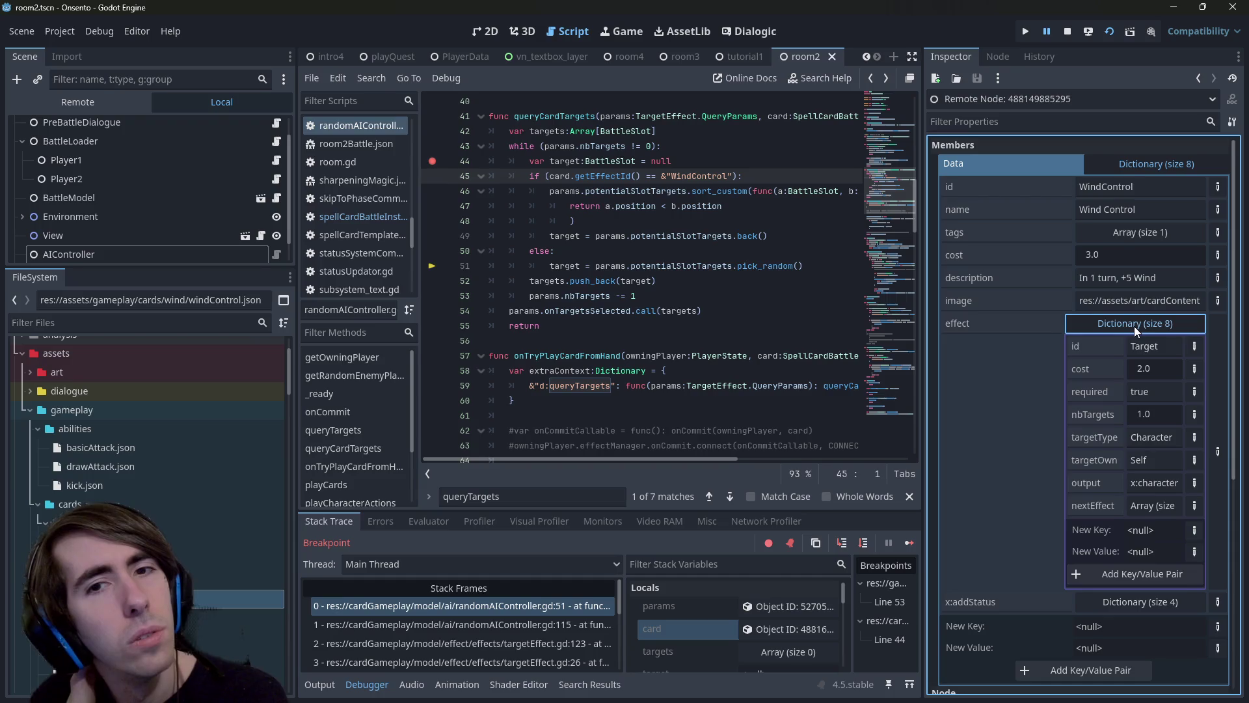
Reselect getEffectId on line 45 and jump to its definition in spellCardBattleInstance.gd.
double_click(613, 175)
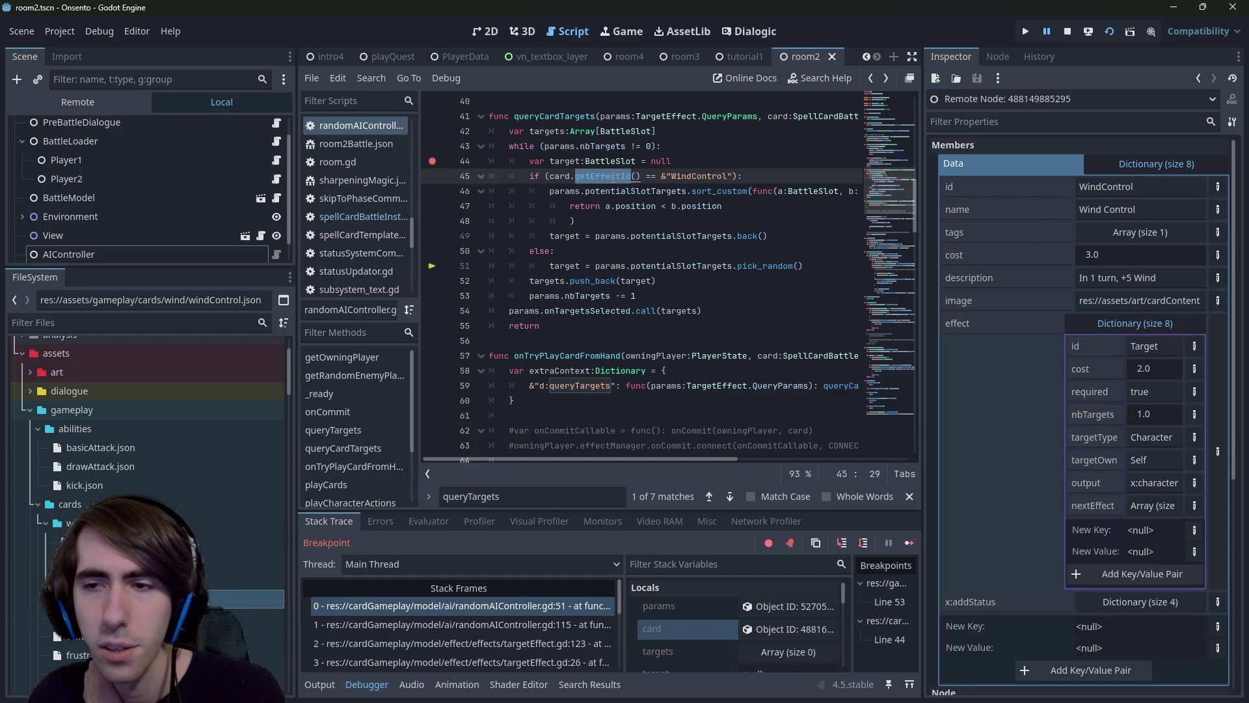
text(get)
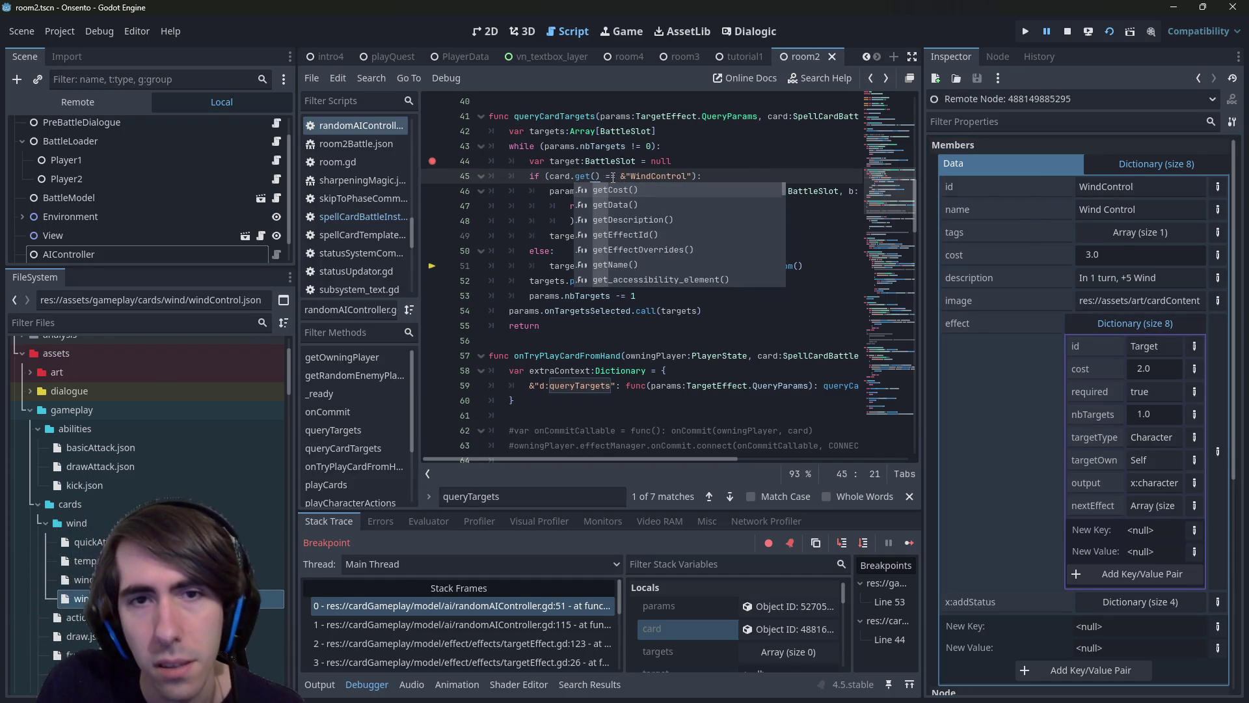
key(ctrl+z)
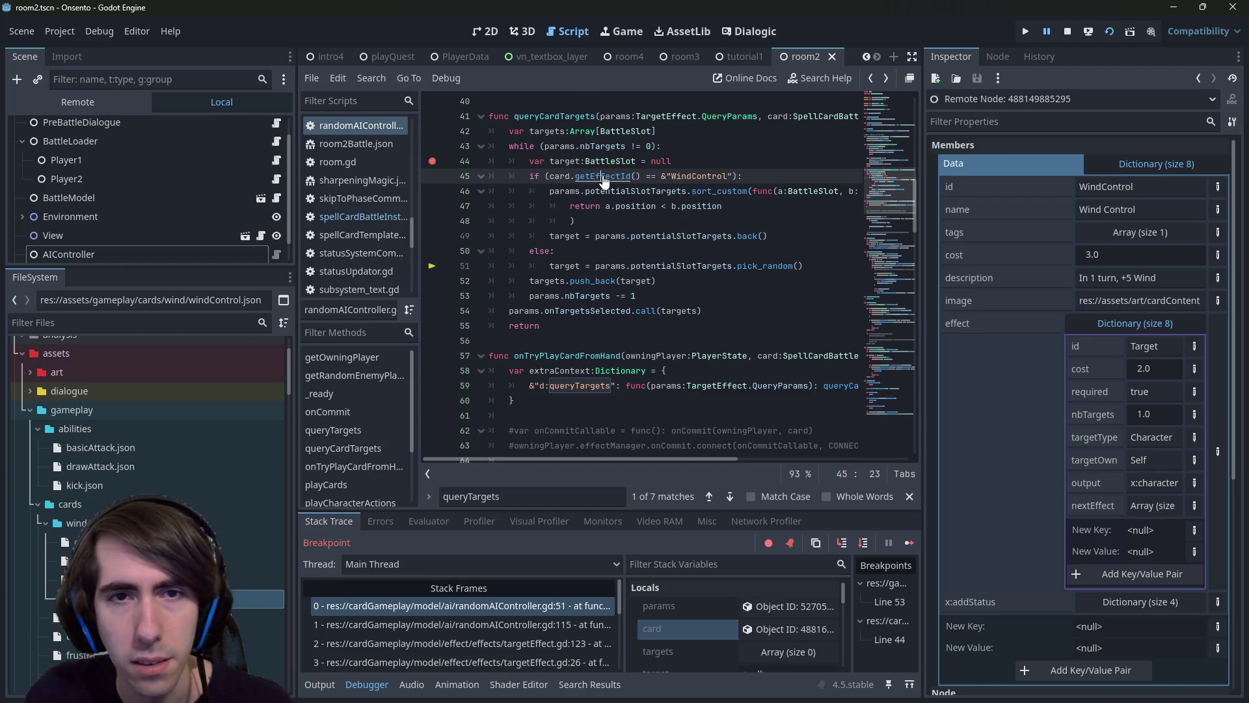
ctrl+click(603, 181)
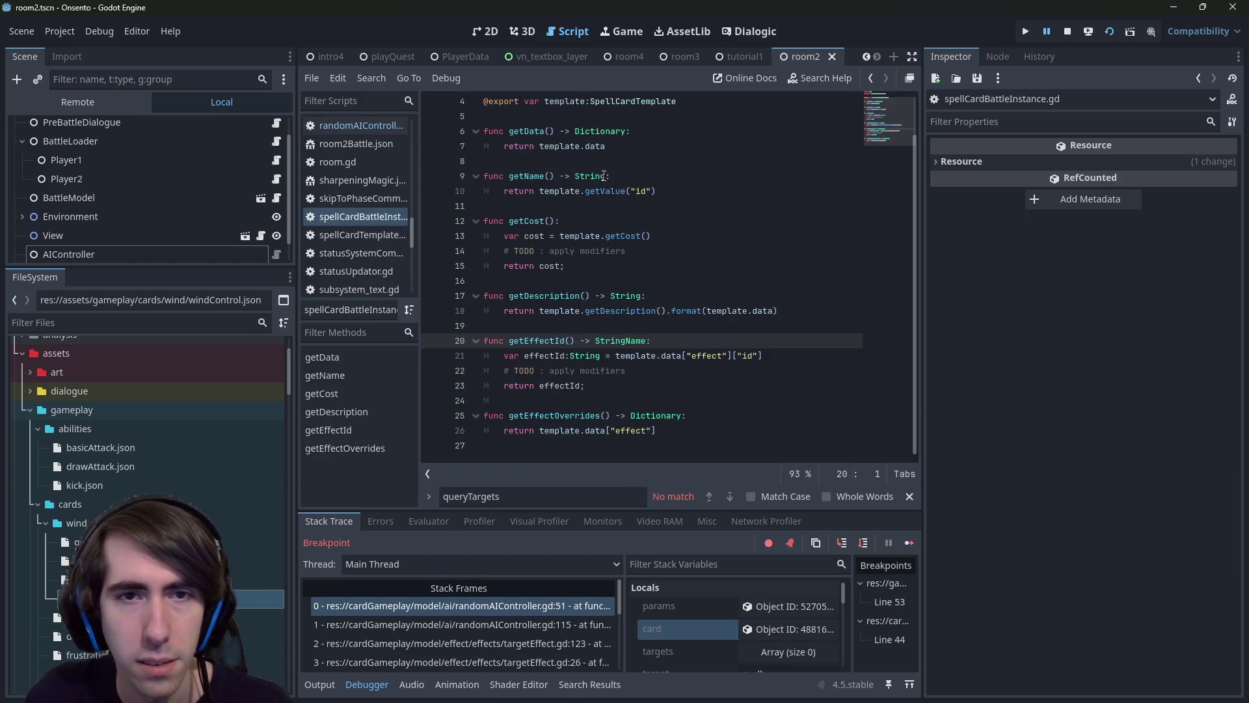
Select and copy the whole getName function in spellCardBattleInstance.gd.
click(548, 175)
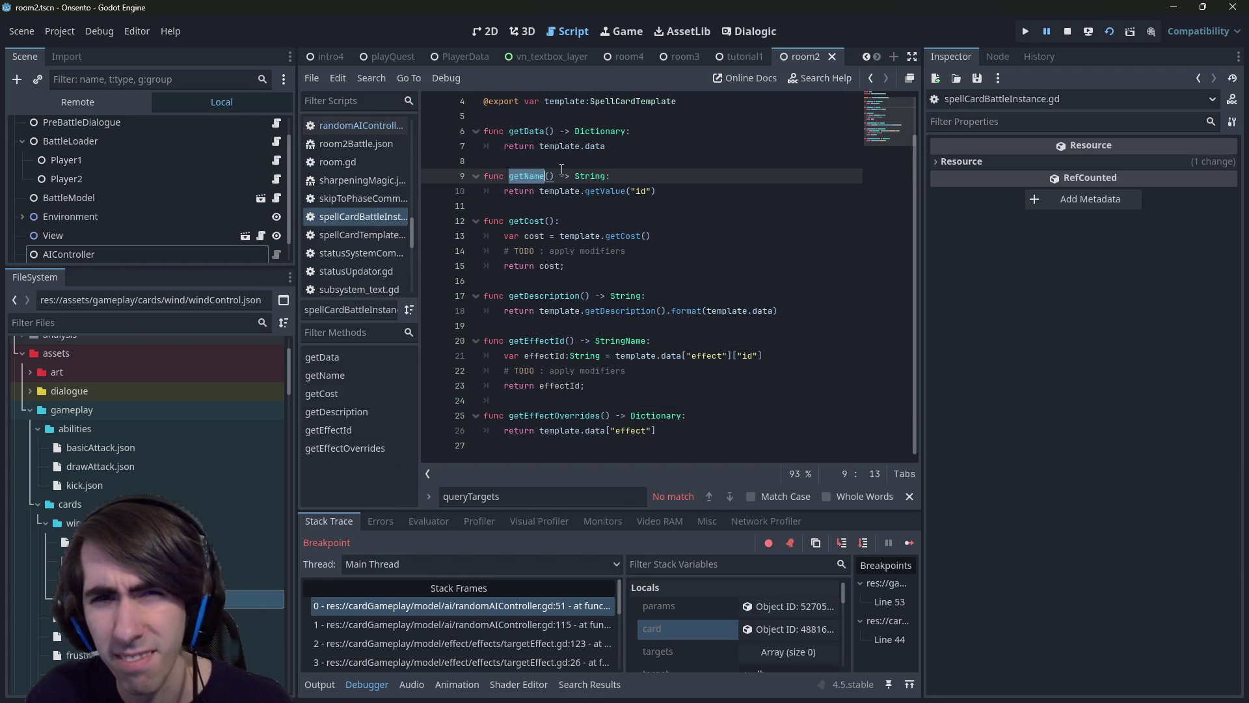
scroll(576, 199, up, 1)
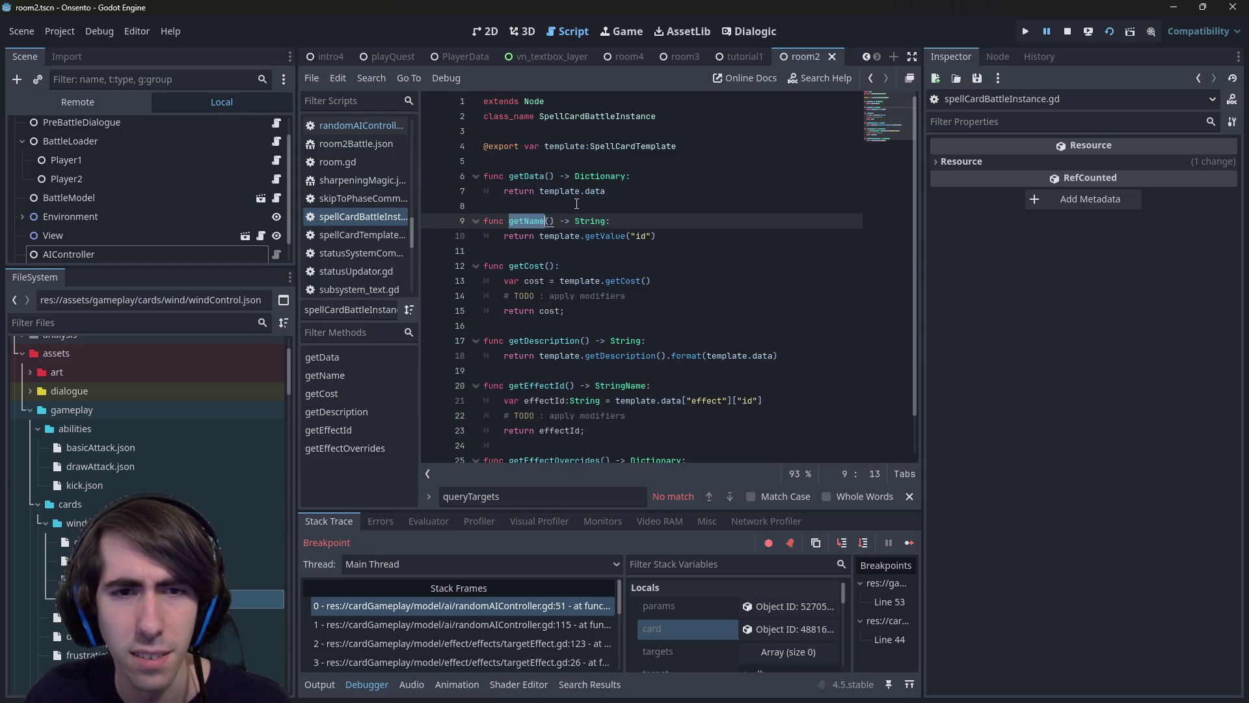
drag(707, 236, 450, 226)
key(ctrl+c)
Paste the copy below getName and rename it getId, then stop the running game.
click(675, 249)
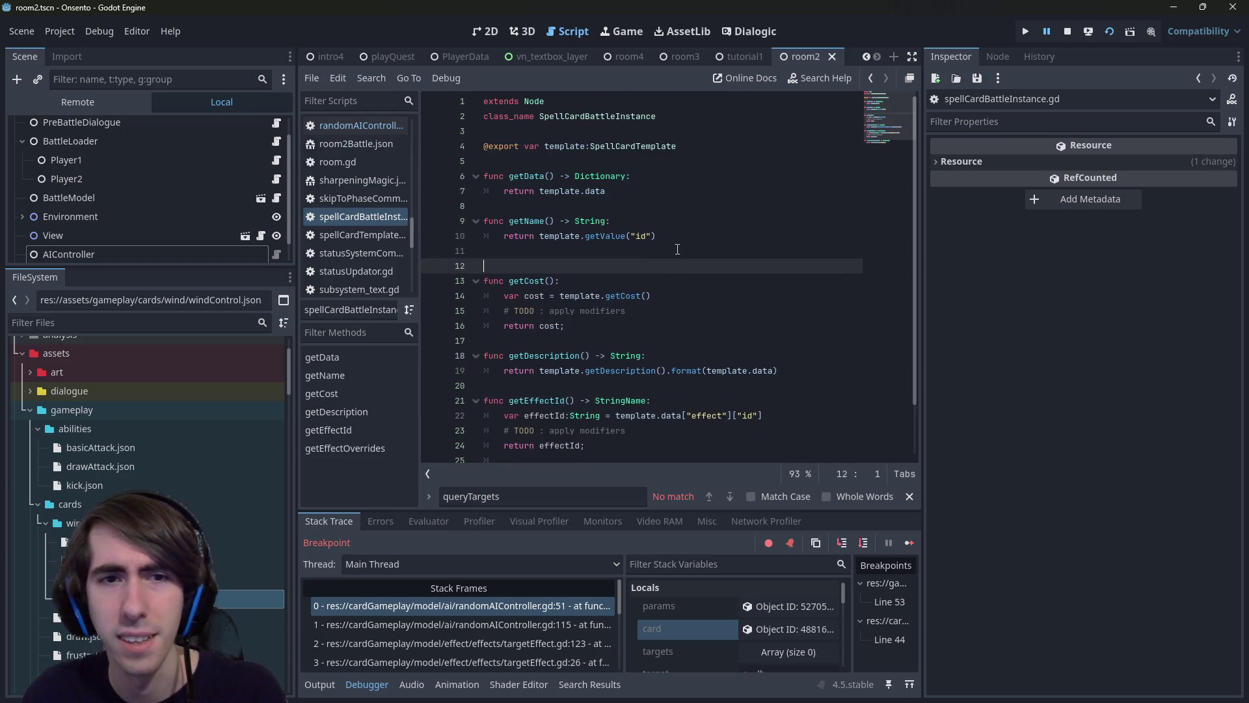
key(ctrl+v)
double_click(544, 267)
text(getId)
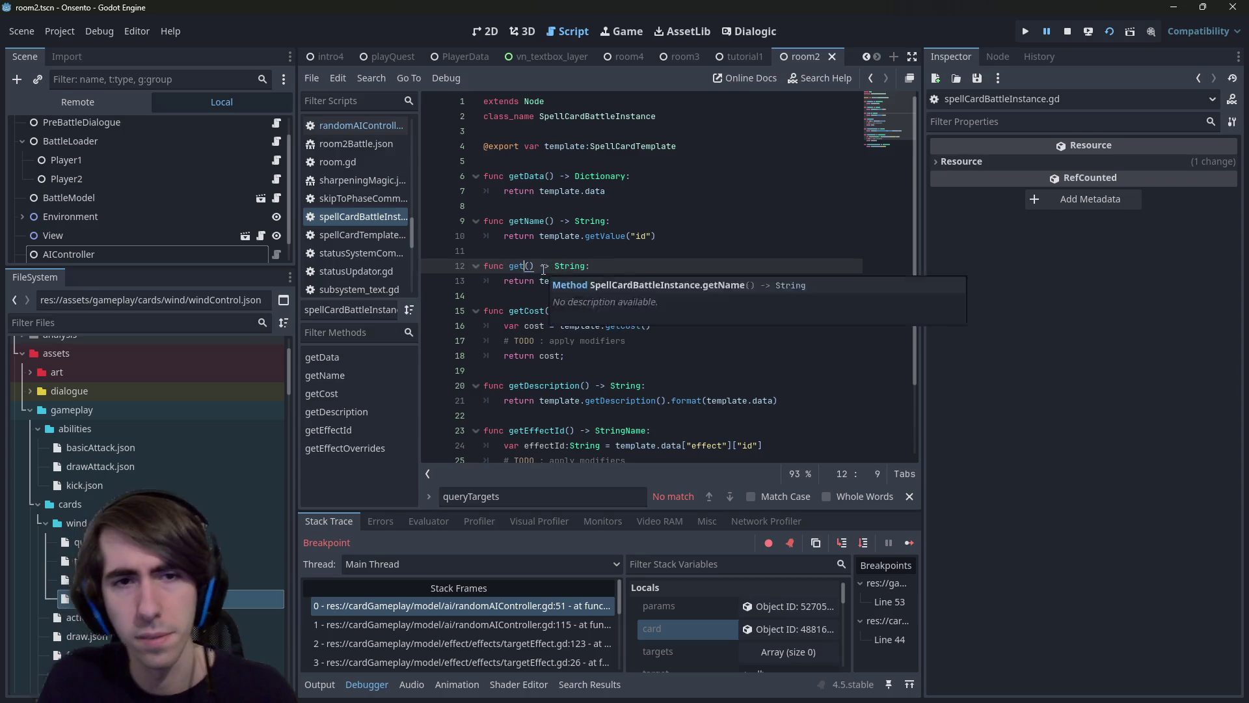
click(579, 258)
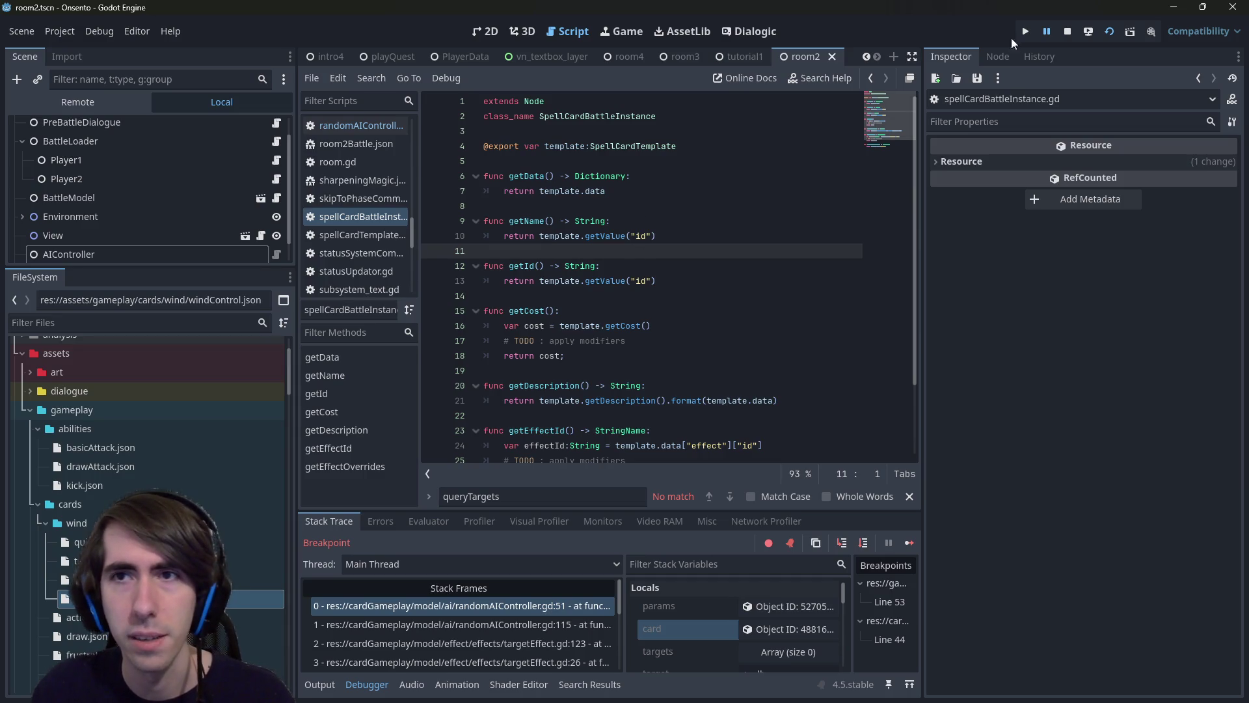
click(1091, 35)
Change line 45 of randomAIController.gd from getEffectId() to getId() and relaunch the game.
click(1106, 34)
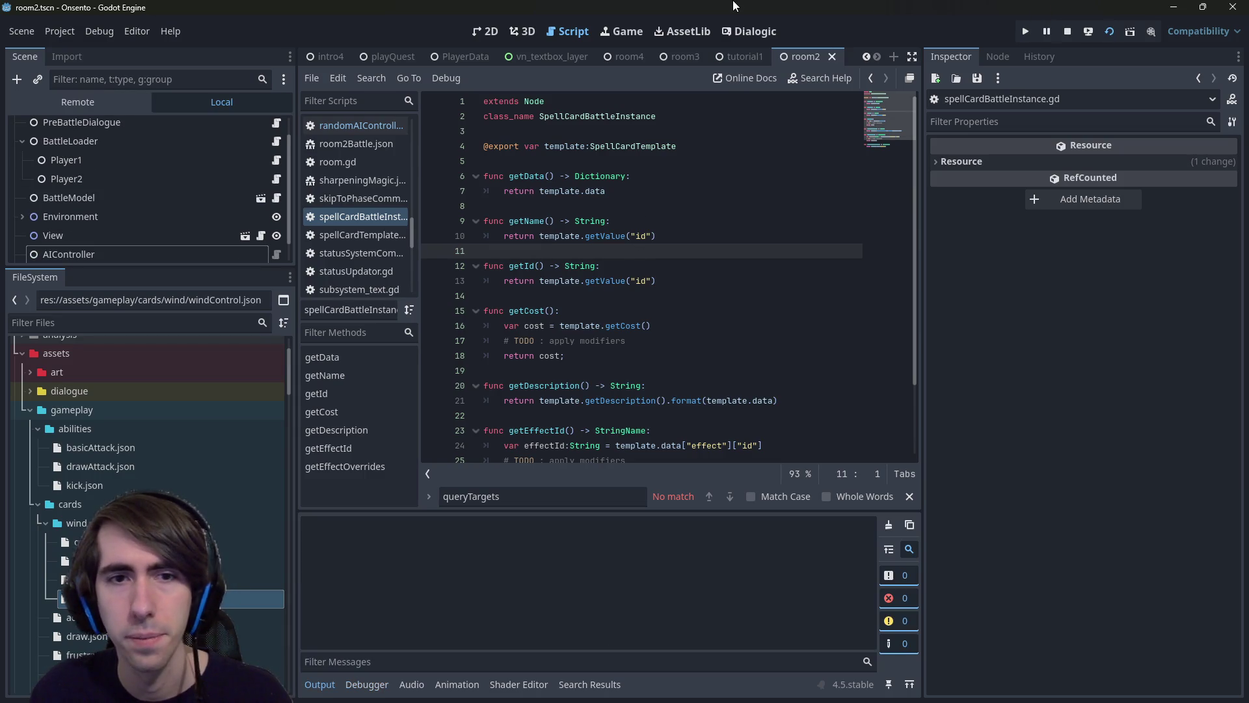
click(1073, 32)
click(700, 266)
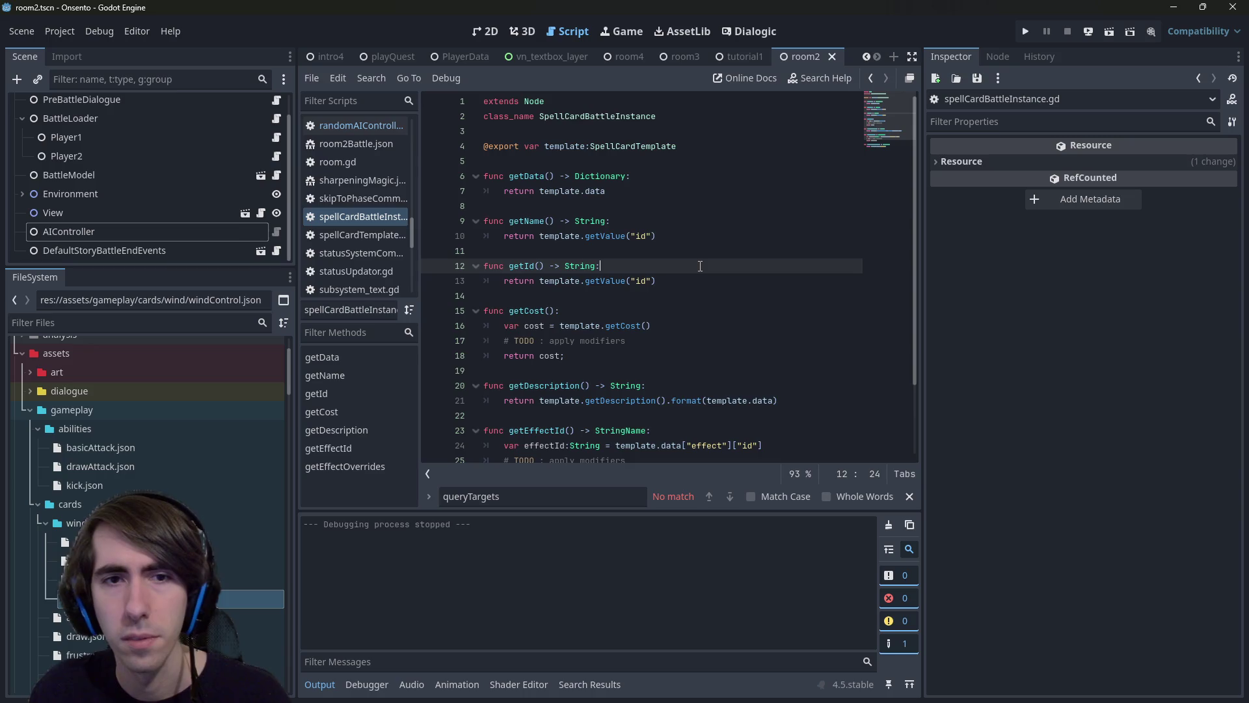
key(alt+Left)
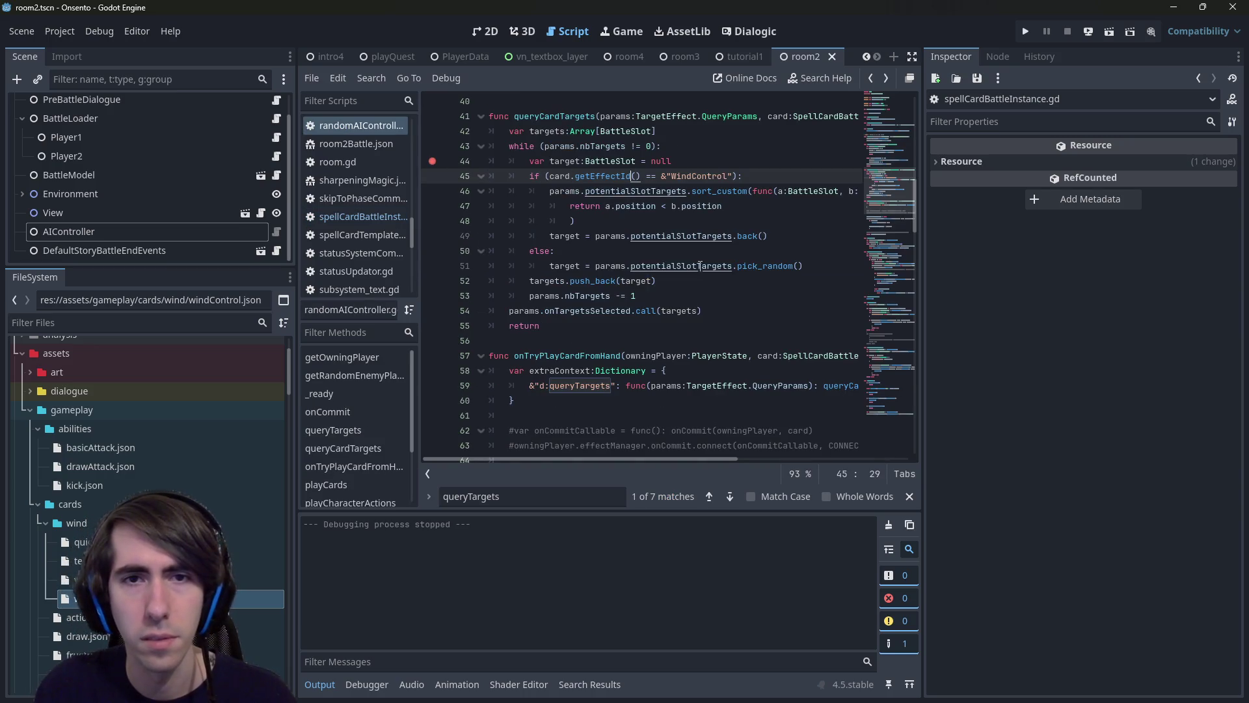
key(BackSpace)
key(BackSpace)
key(BackSpace)
text(Id)
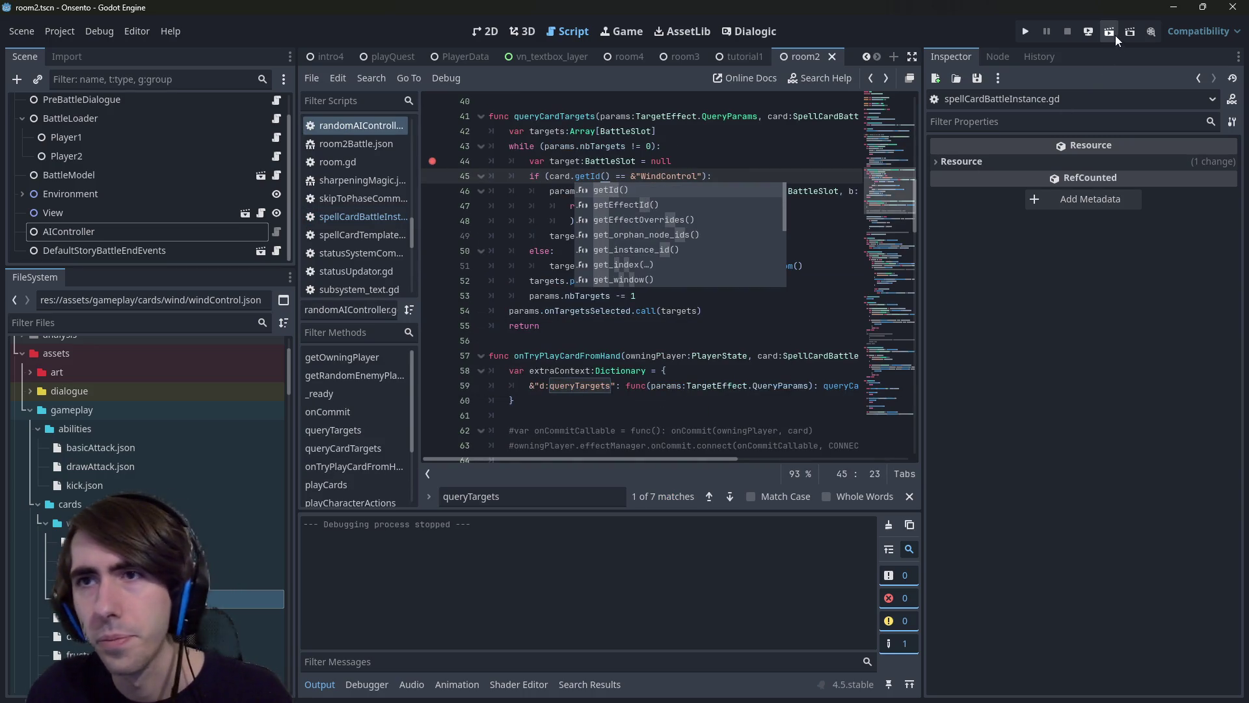
click(1111, 32)
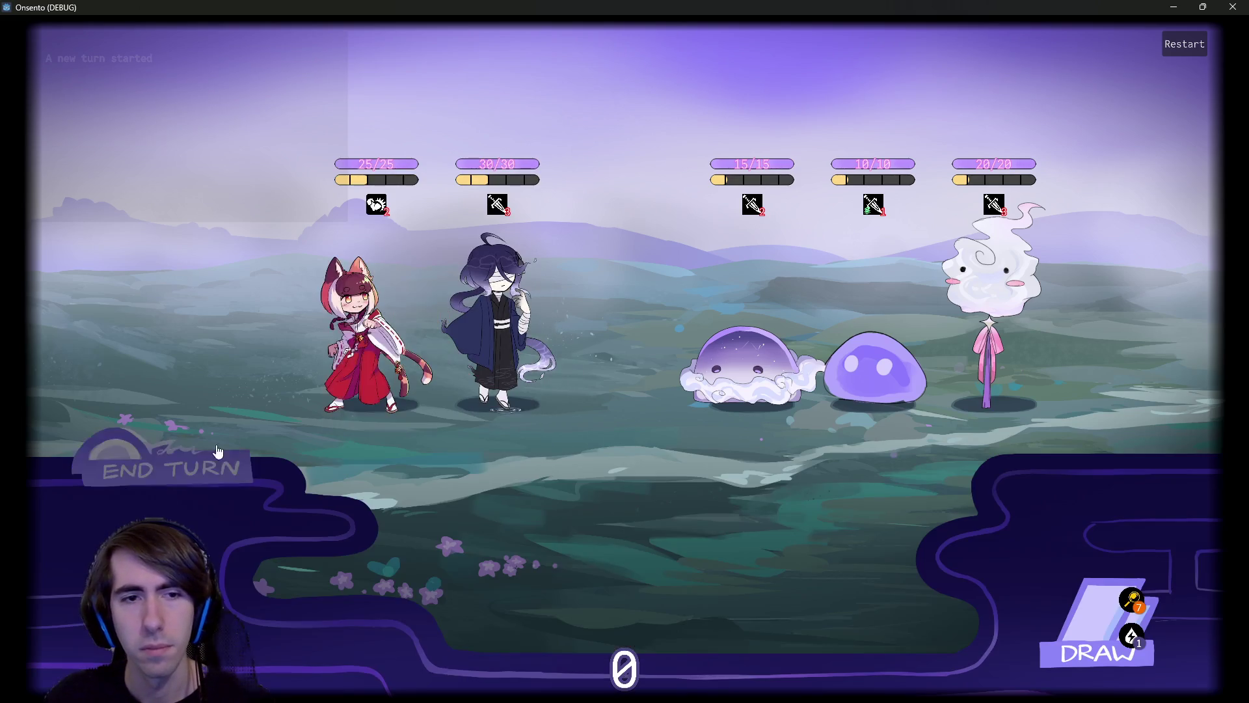
End the turn and continue the debugger past the breakpoint.
click(217, 451)
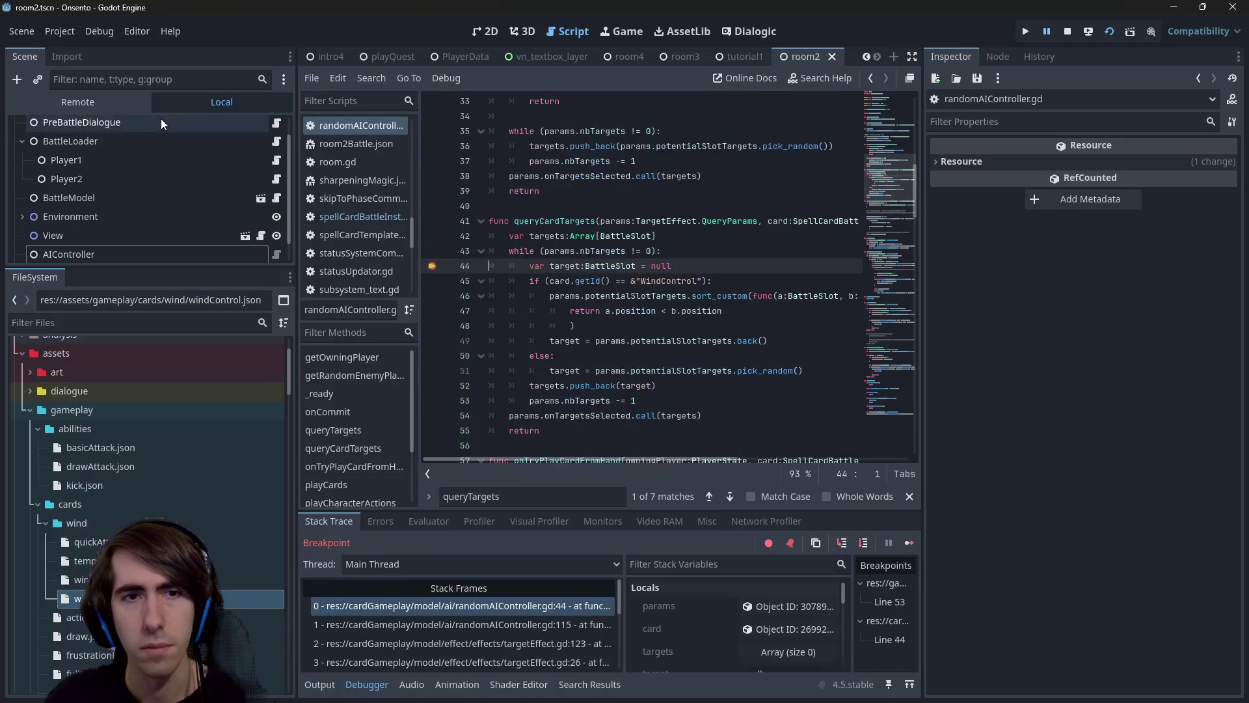
click(908, 542)
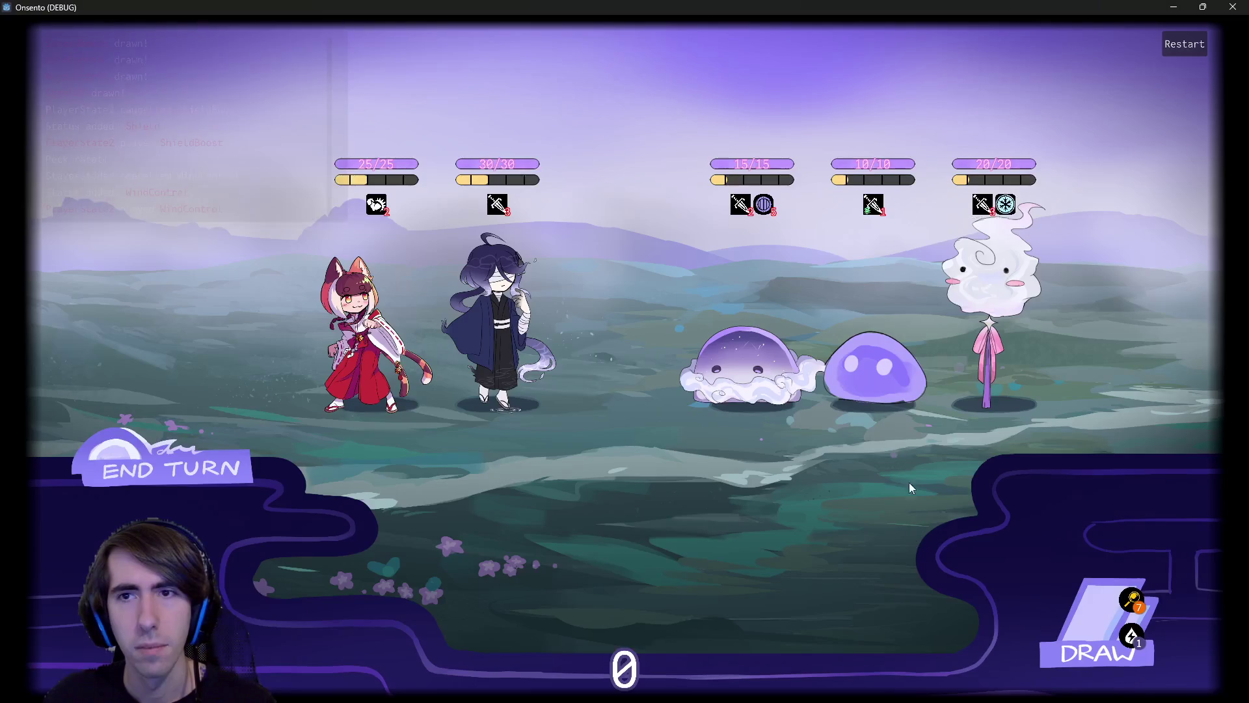
mouse_move(1015, 210)
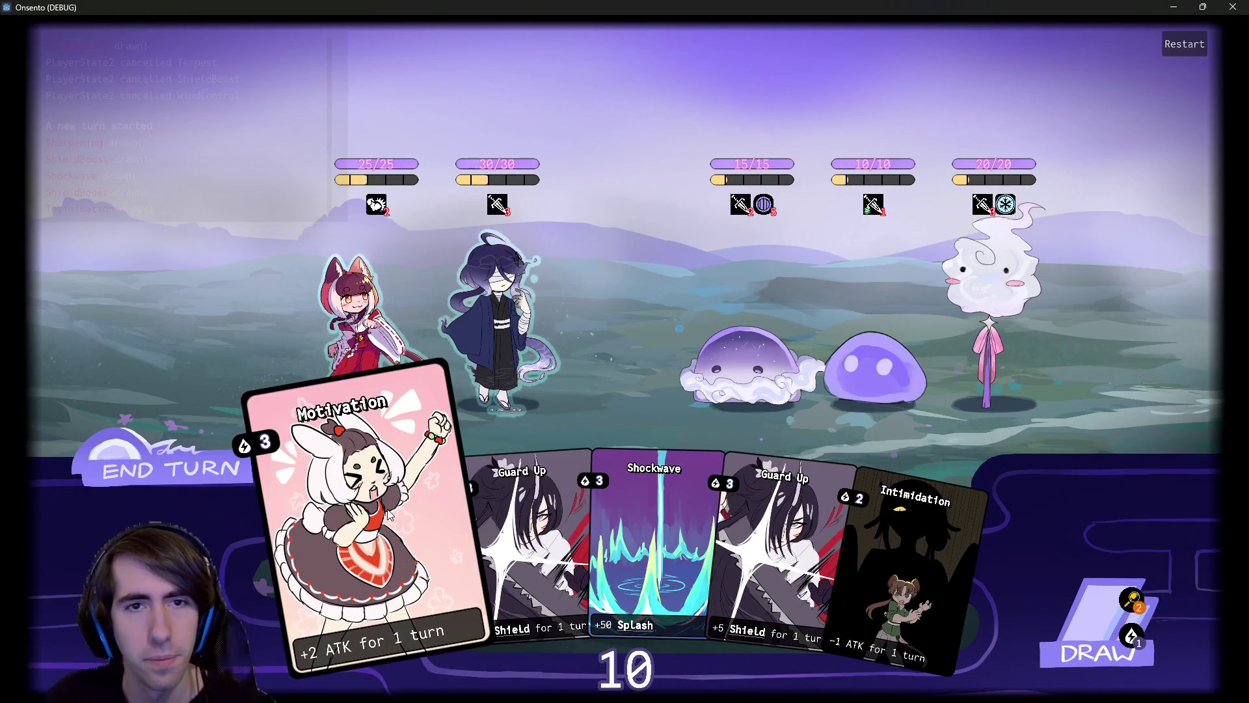
Play Guard Up and Motivation on the dark-haired ally and Shockwave on the slimes, draw, then end the turn.
drag(743, 553, 511, 324)
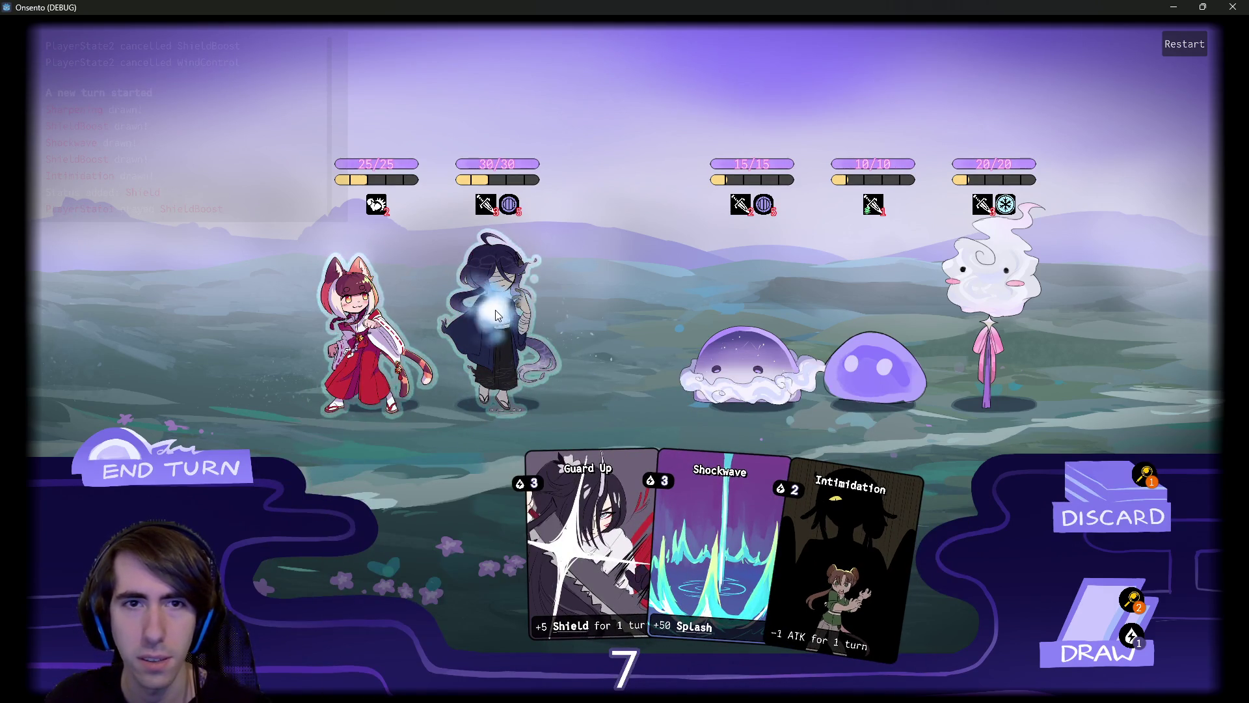
mouse_move(470, 361)
mouse_down()
mouse_move(505, 334)
mouse_move(526, 287)
mouse_up()
drag(676, 518, 779, 338)
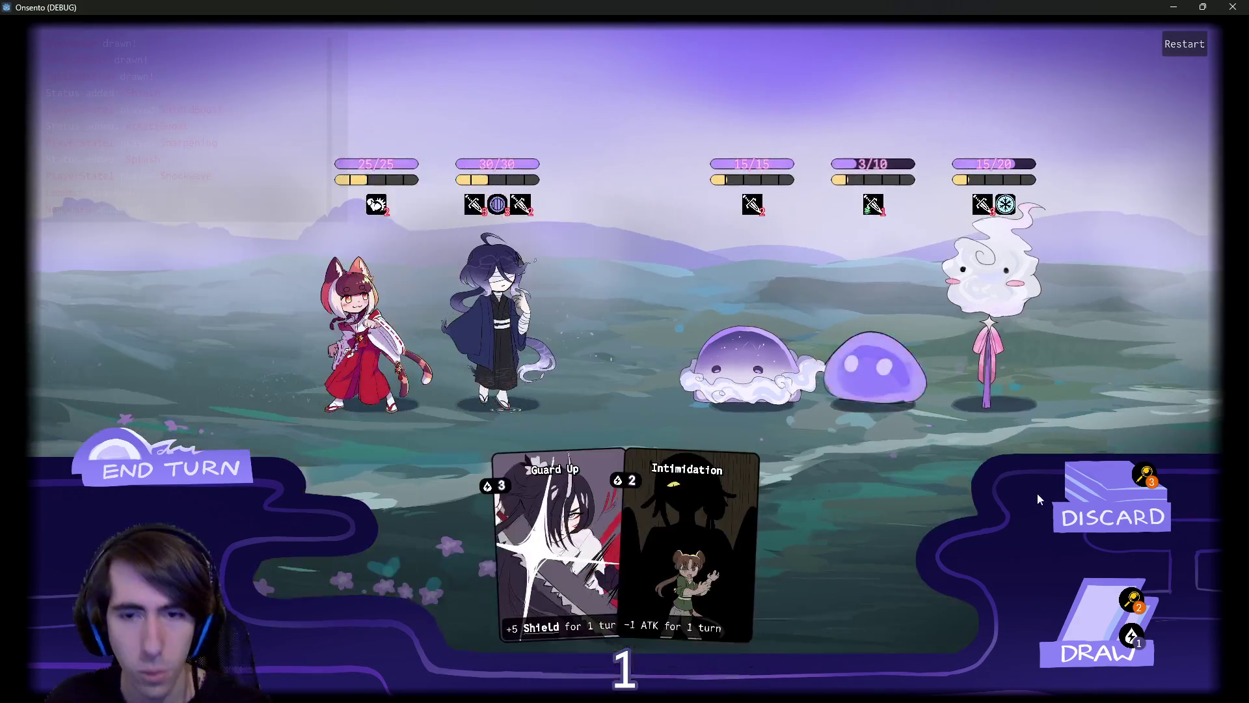
click(1098, 579)
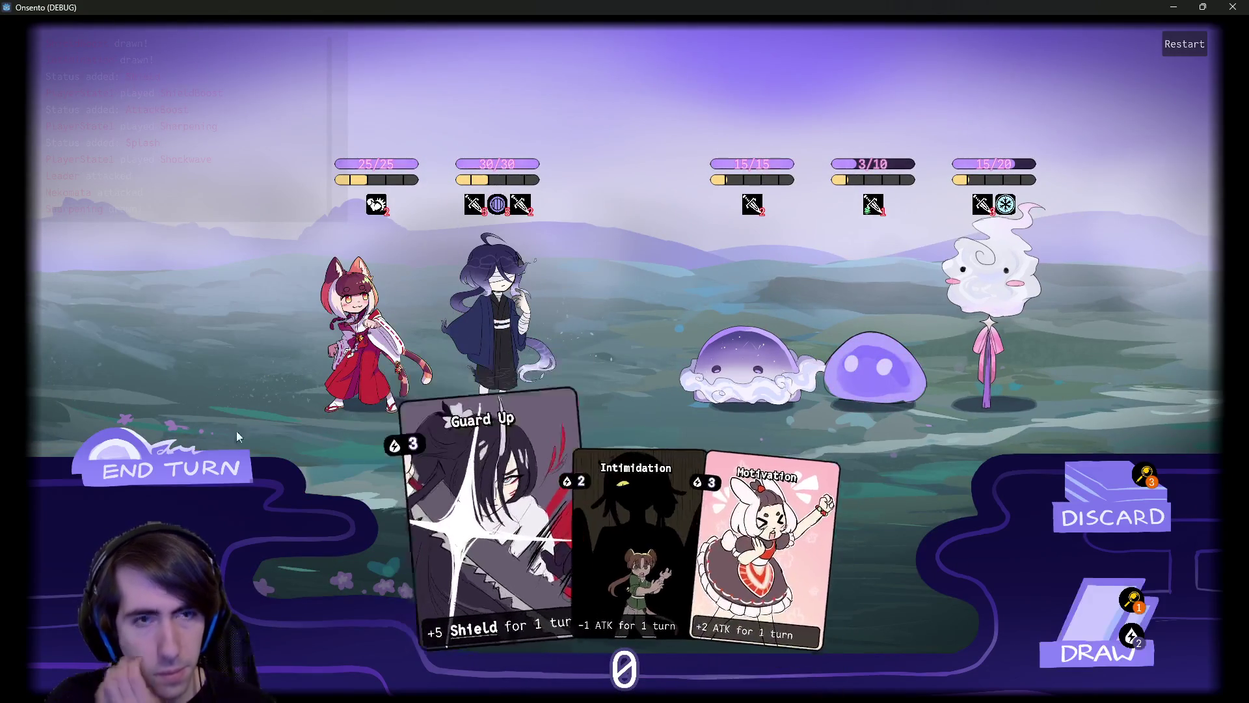
click(174, 463)
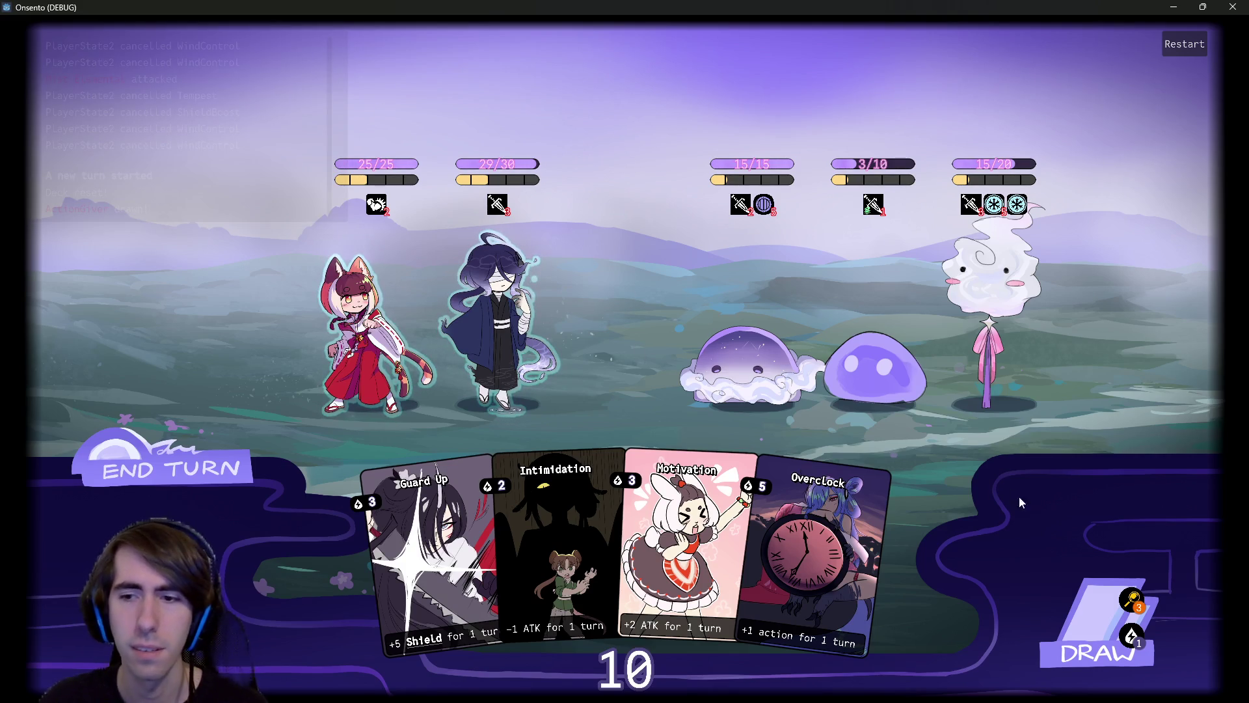
click(1135, 601)
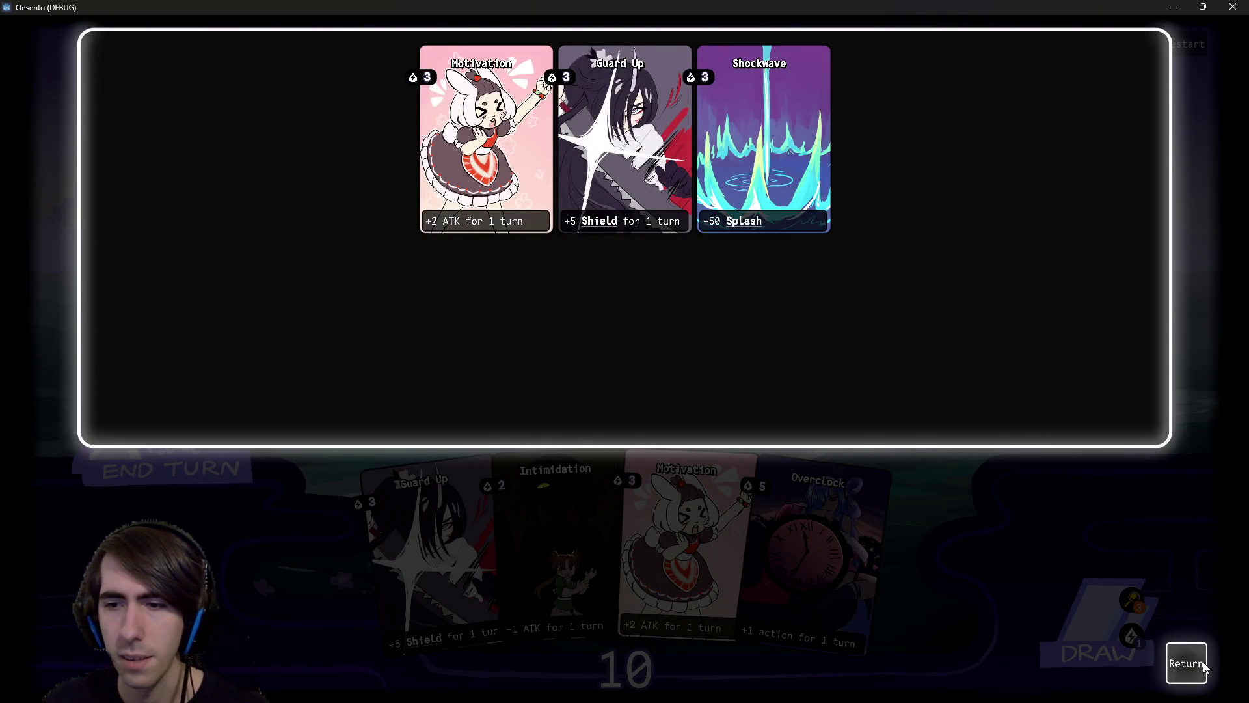
Close the draw pile, give the dark-haired ally Guard Up and Motivation, draw two cards, and end the turn.
click(1187, 663)
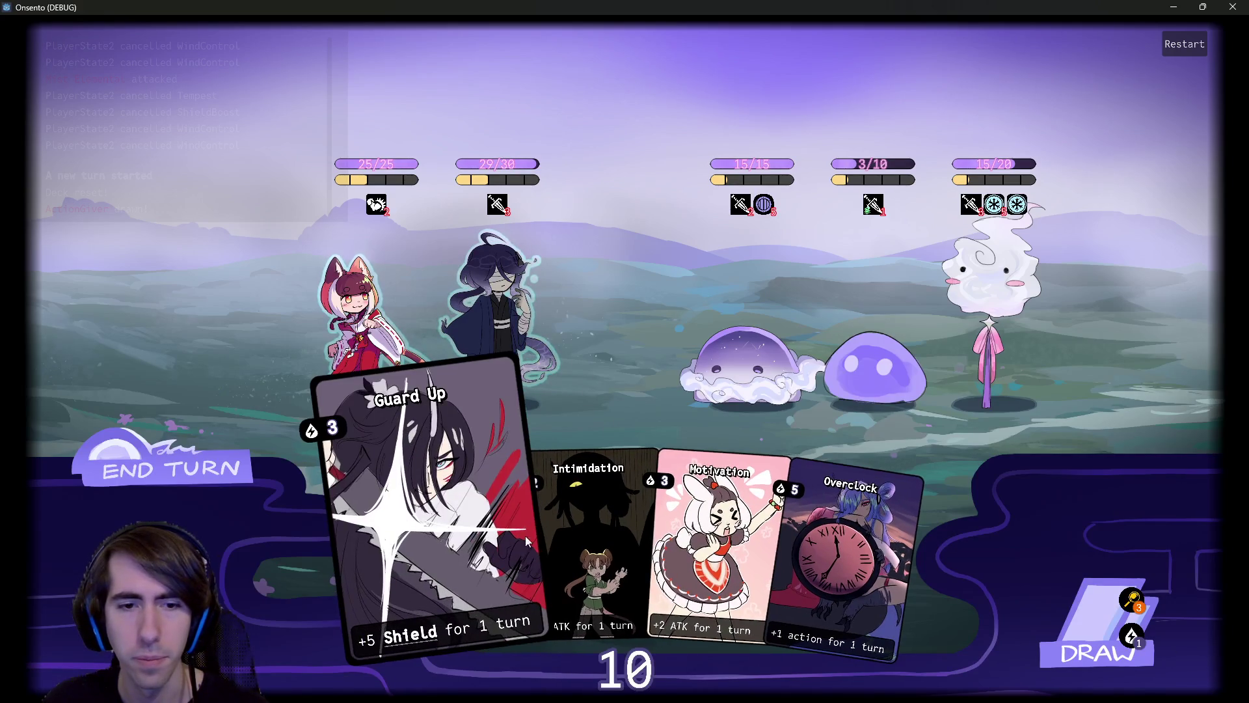
click(403, 535)
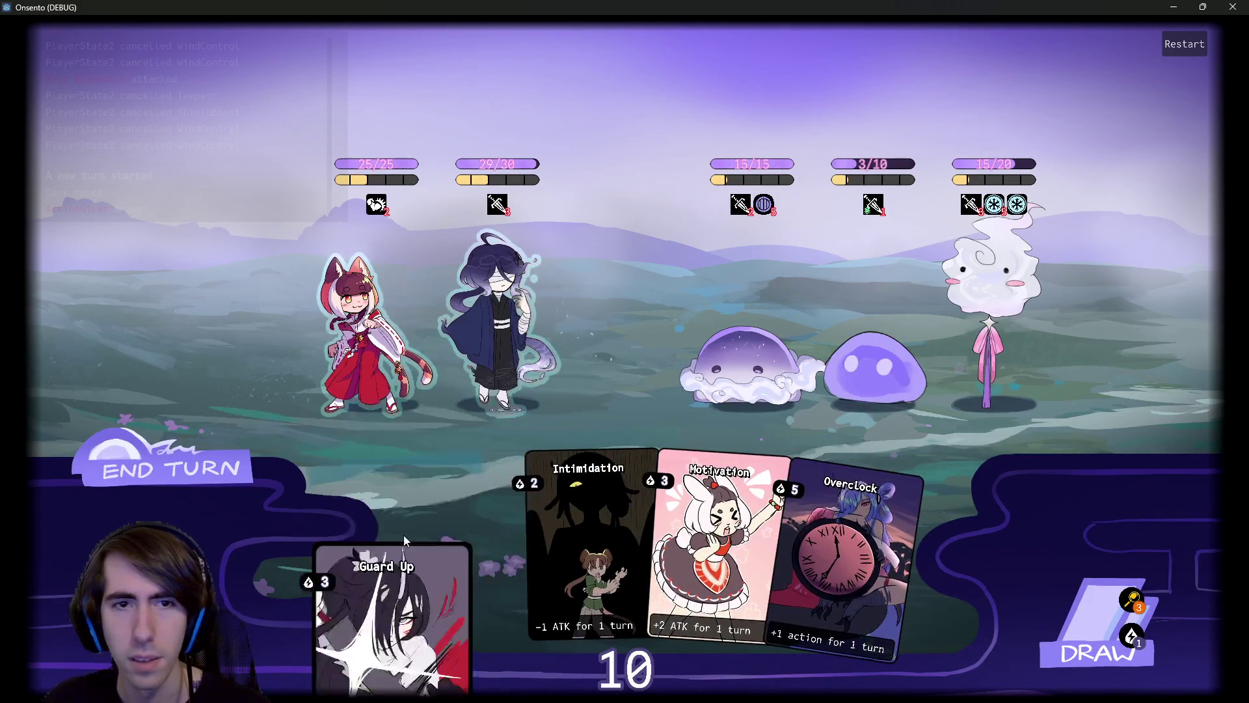
click(500, 324)
click(605, 553)
click(508, 335)
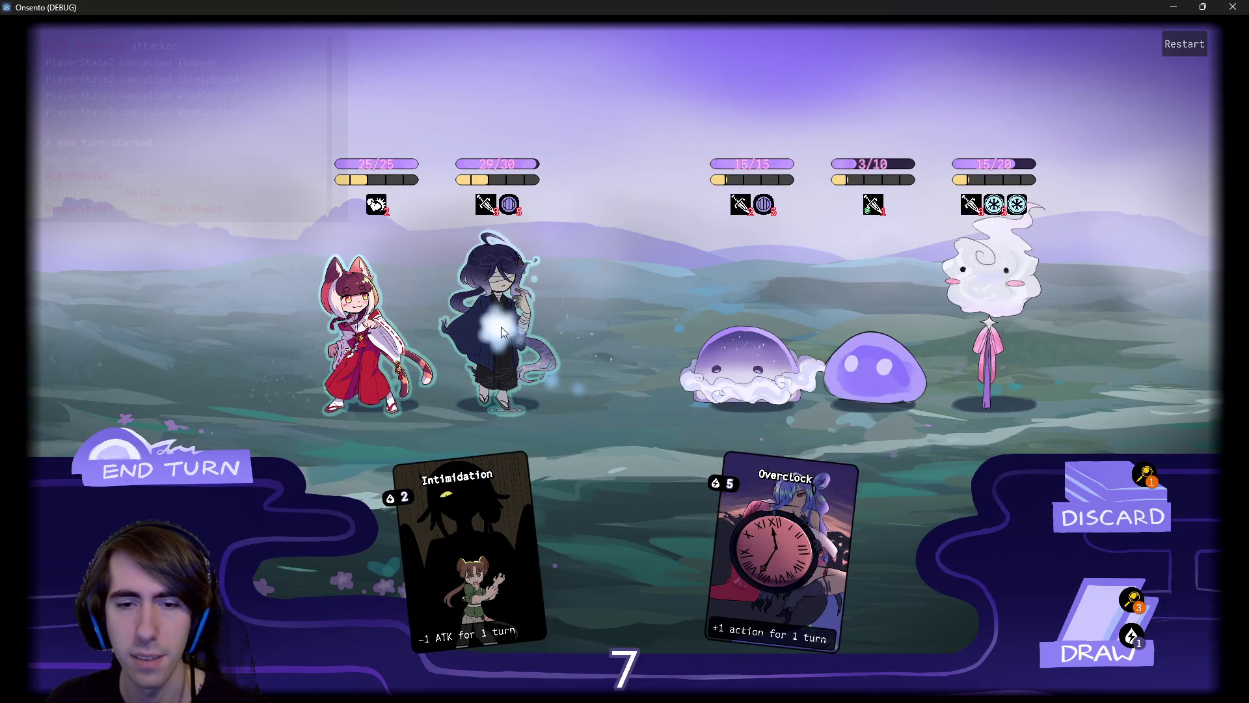
click(1095, 620)
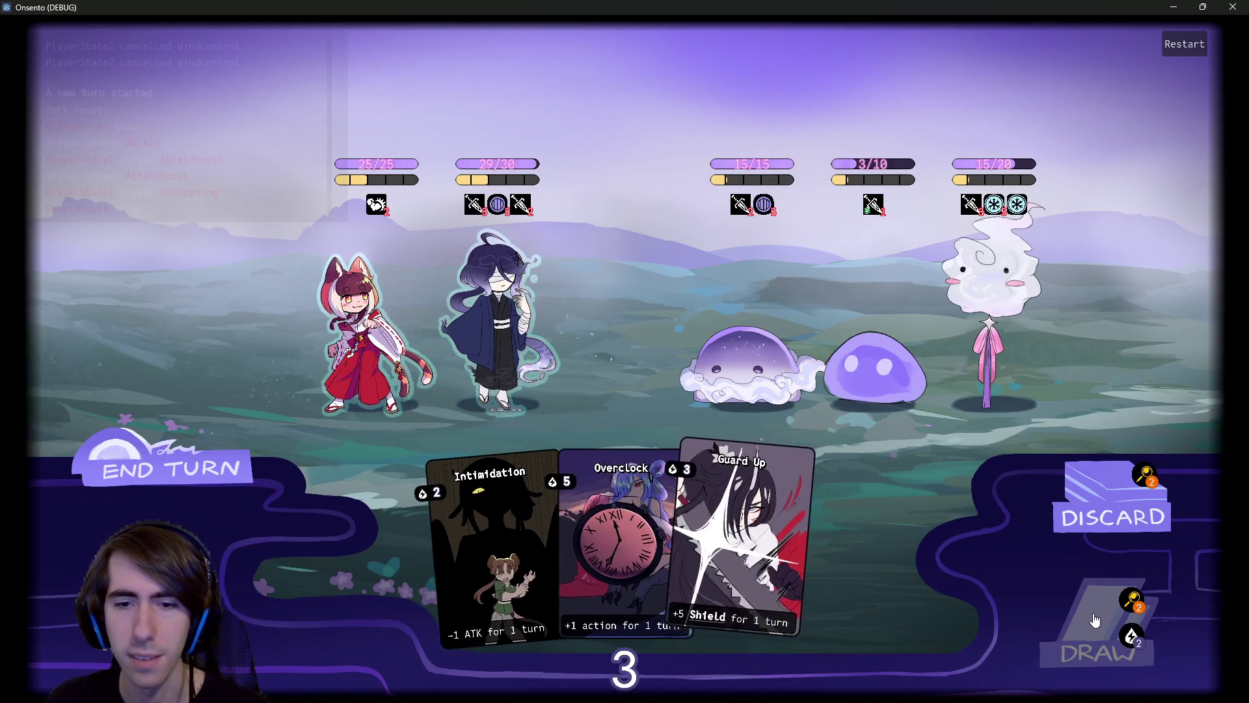
click(1095, 619)
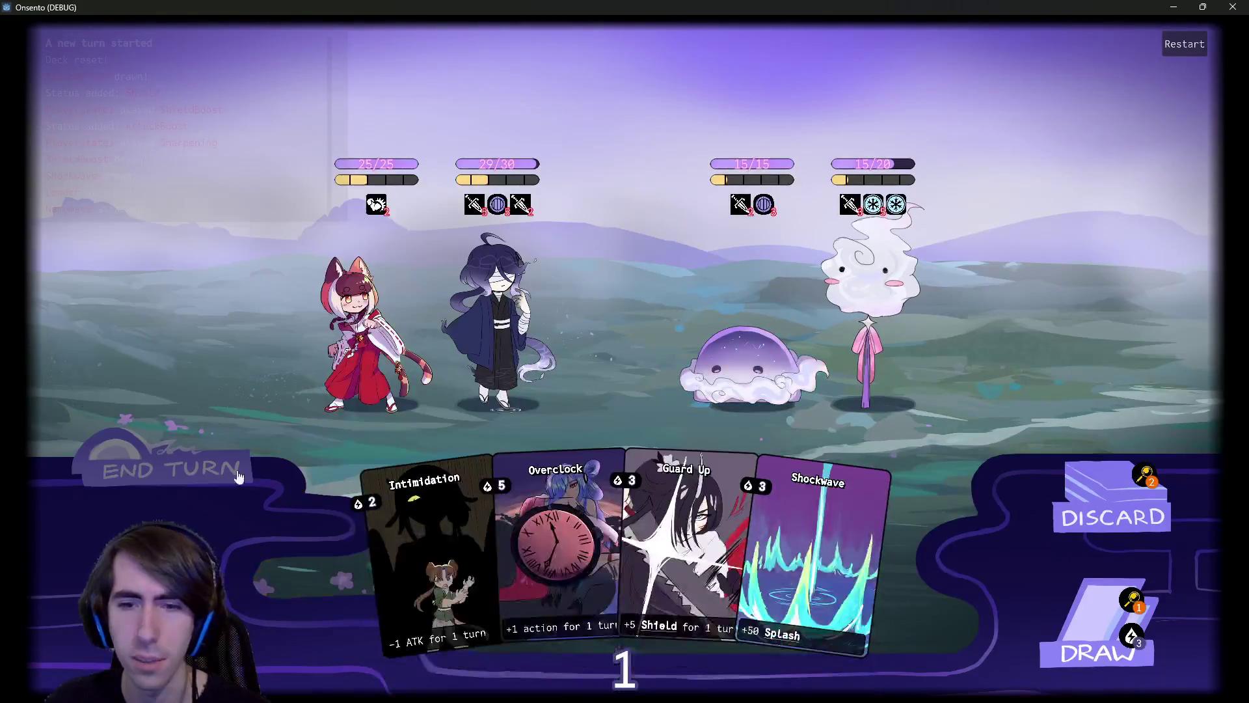
click(192, 470)
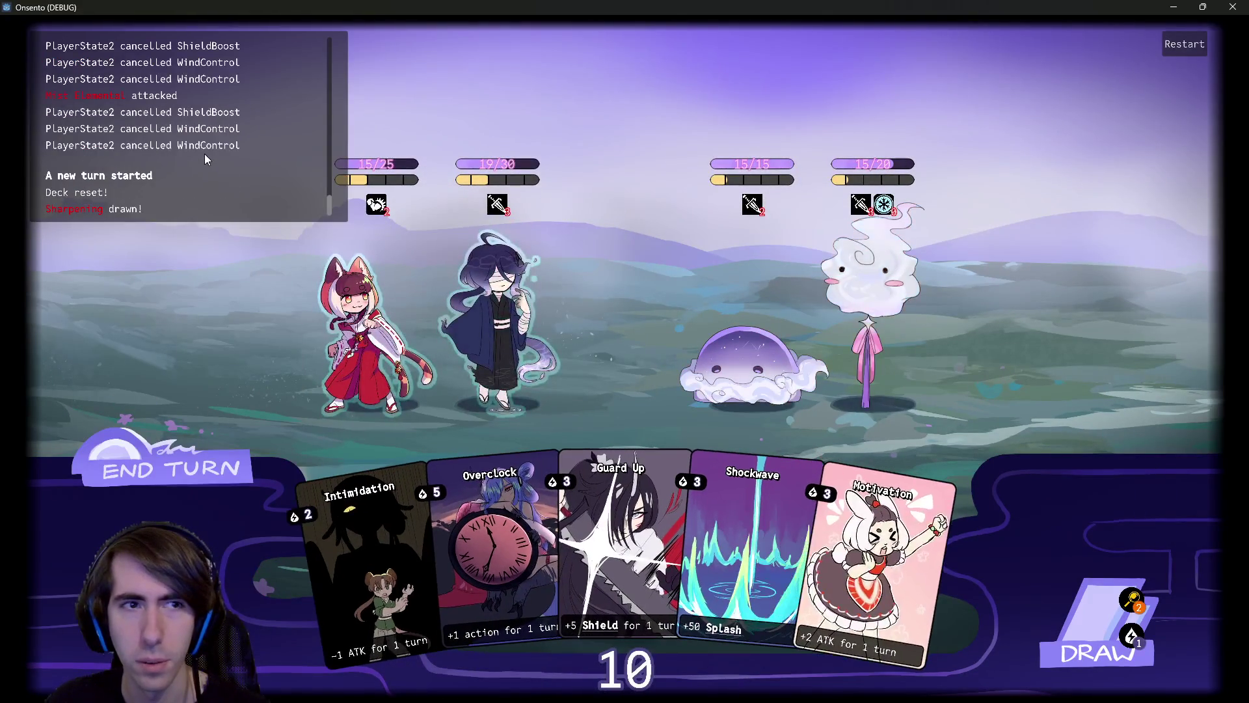
Play Motivation and a second Guard Up on the ally, draw a card, then close the game window.
mouse_move(914, 534)
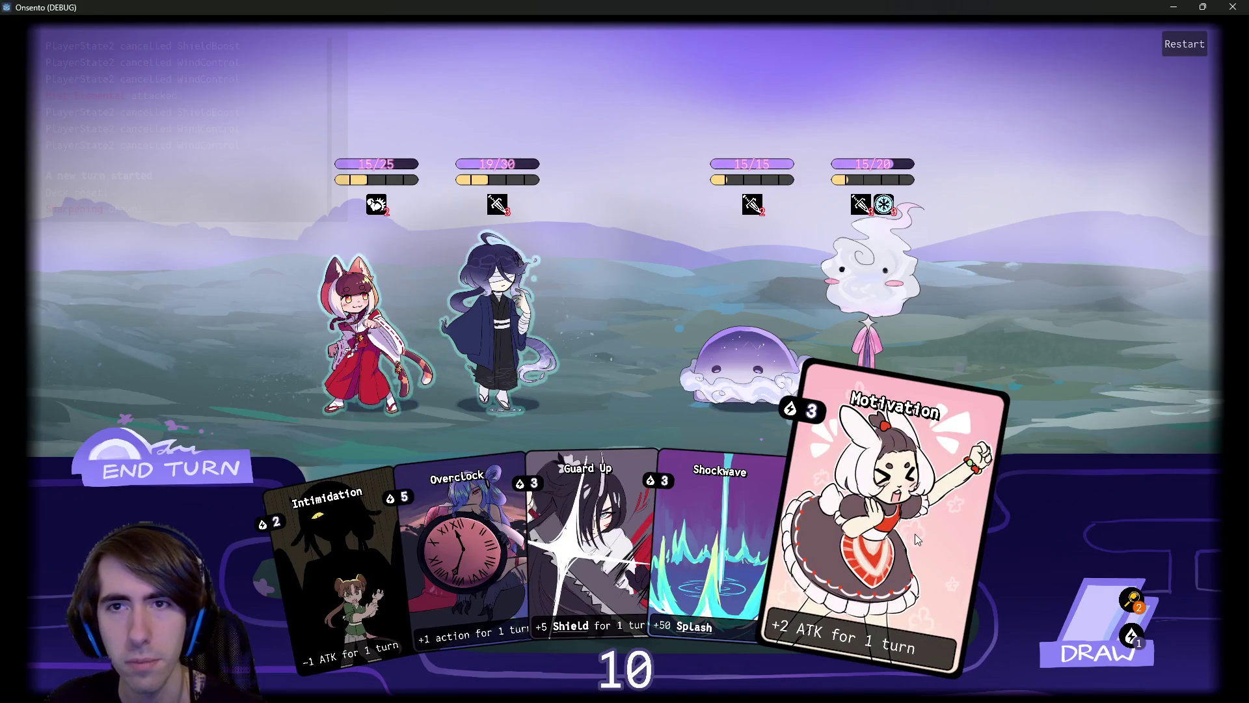
mouse_move(914, 534)
mouse_down()
mouse_move(666, 366)
mouse_move(471, 310)
mouse_up()
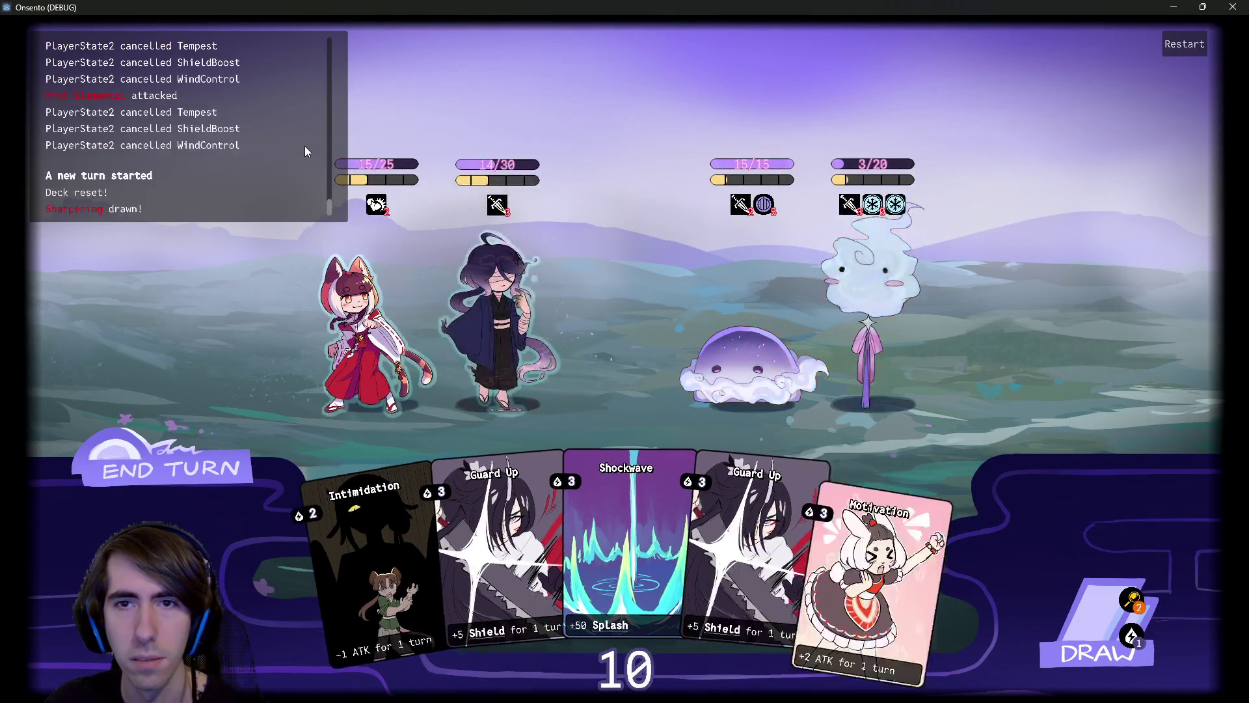
mouse_move(511, 189)
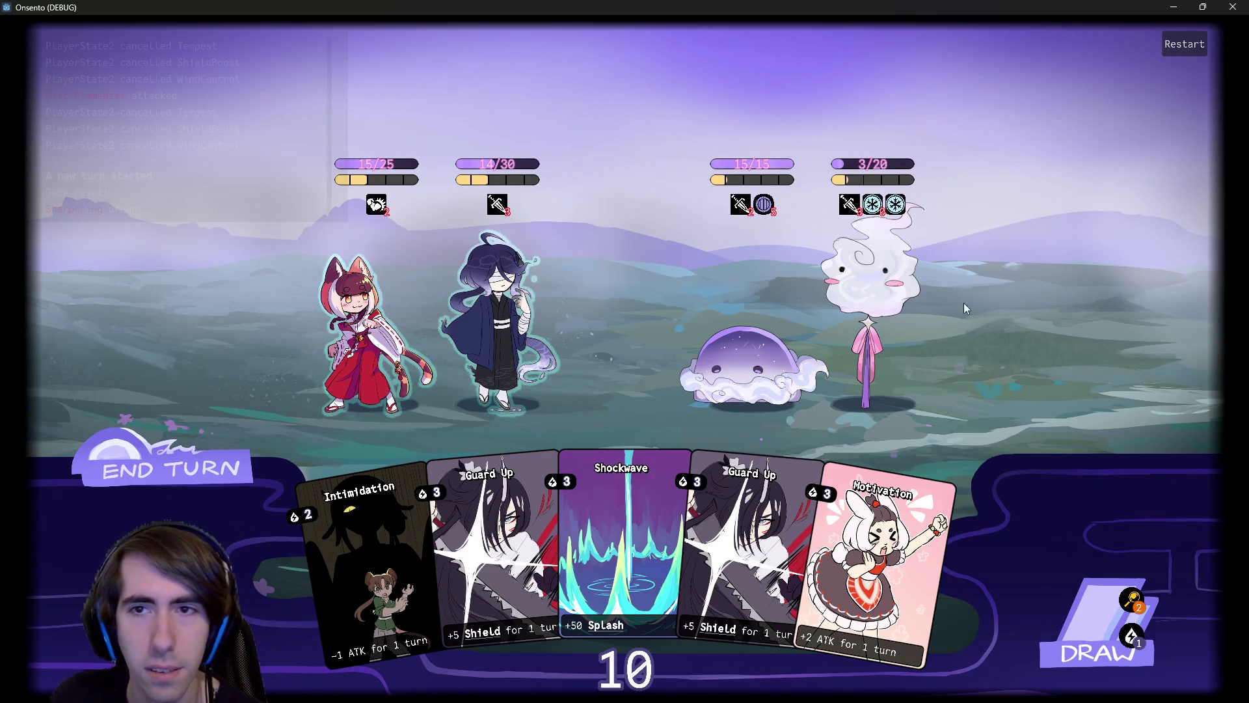
drag(675, 571, 505, 357)
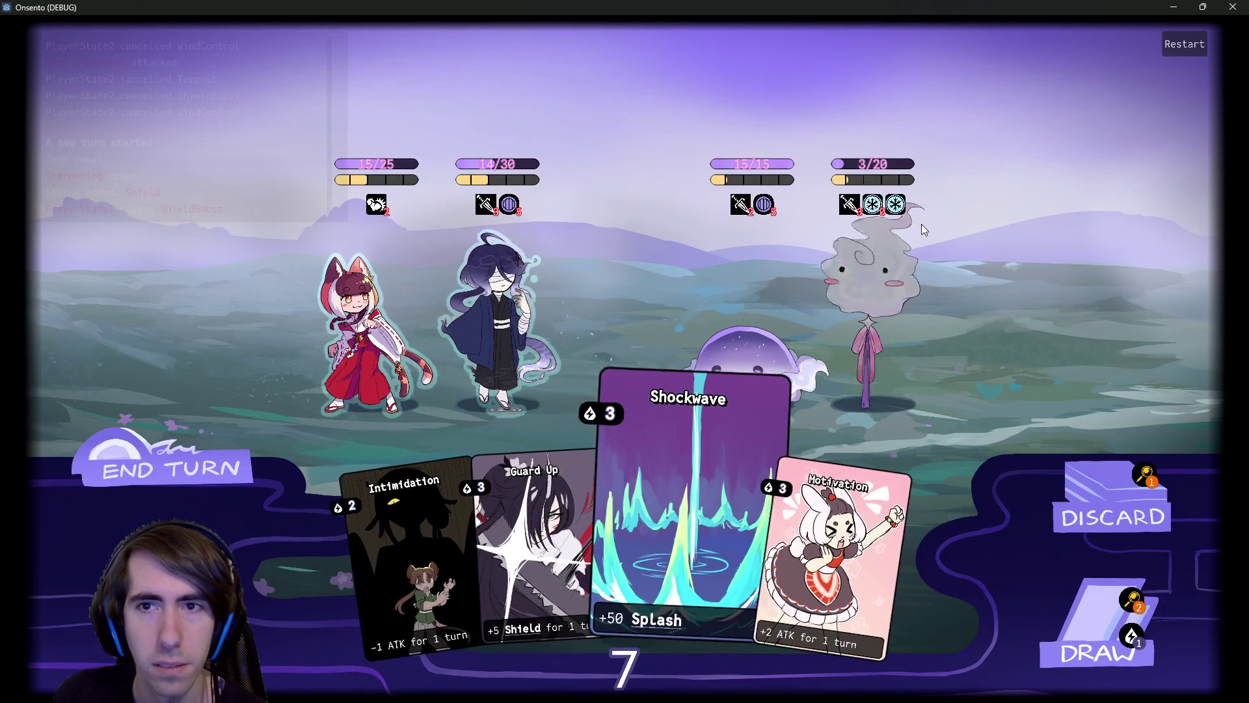
mouse_move(895, 204)
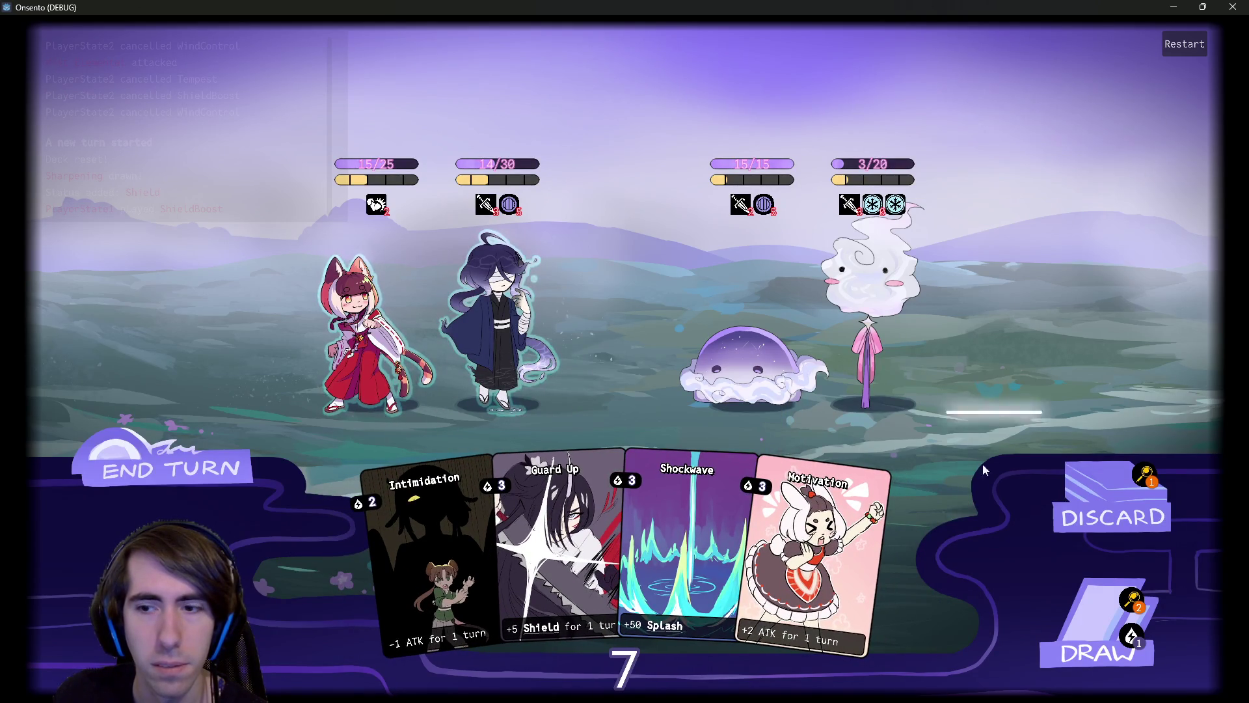
click(1100, 625)
mouse_move(895, 204)
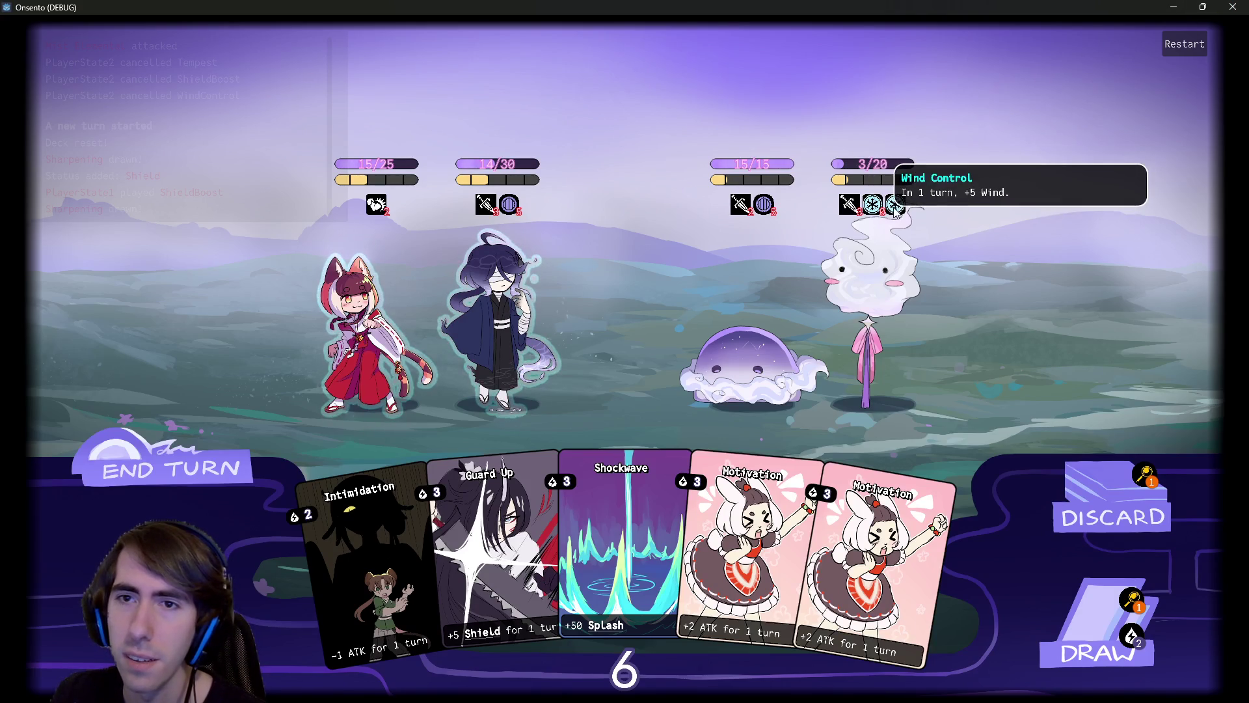
click(1233, 7)
click(734, 296)
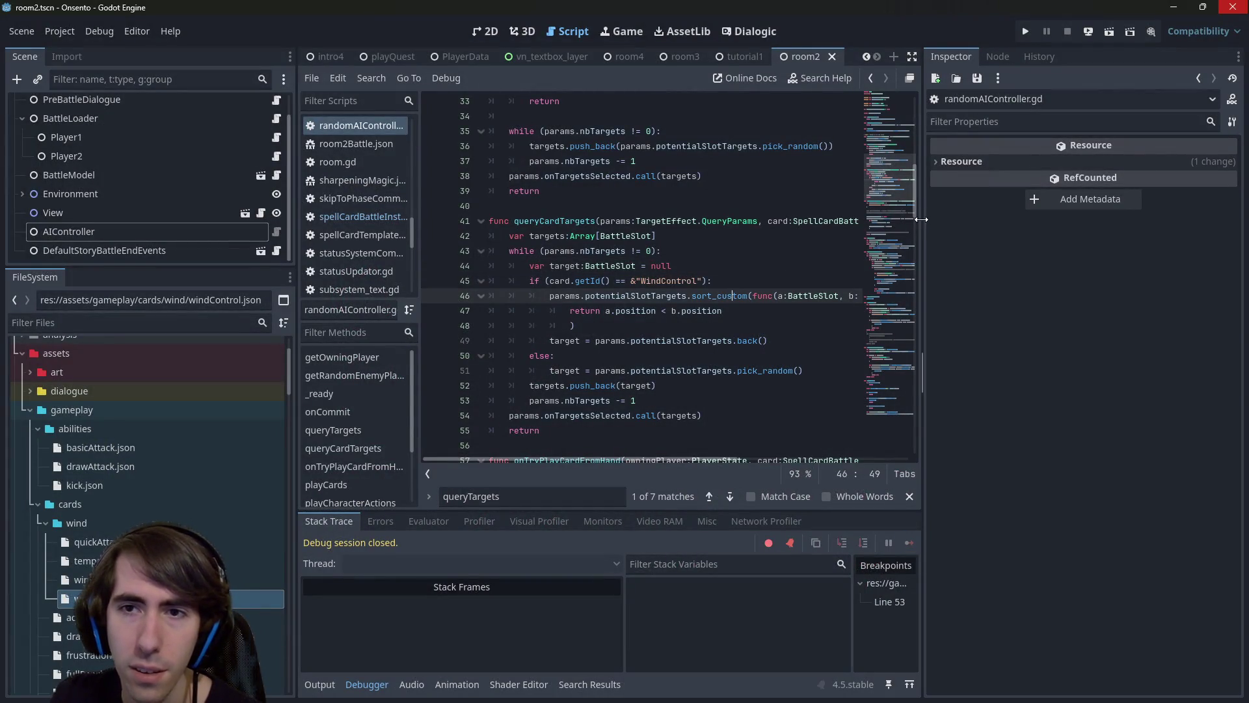
Widen the script editor and paste a copy of the sort_custom line on a new line above it.
drag(919, 220, 1117, 221)
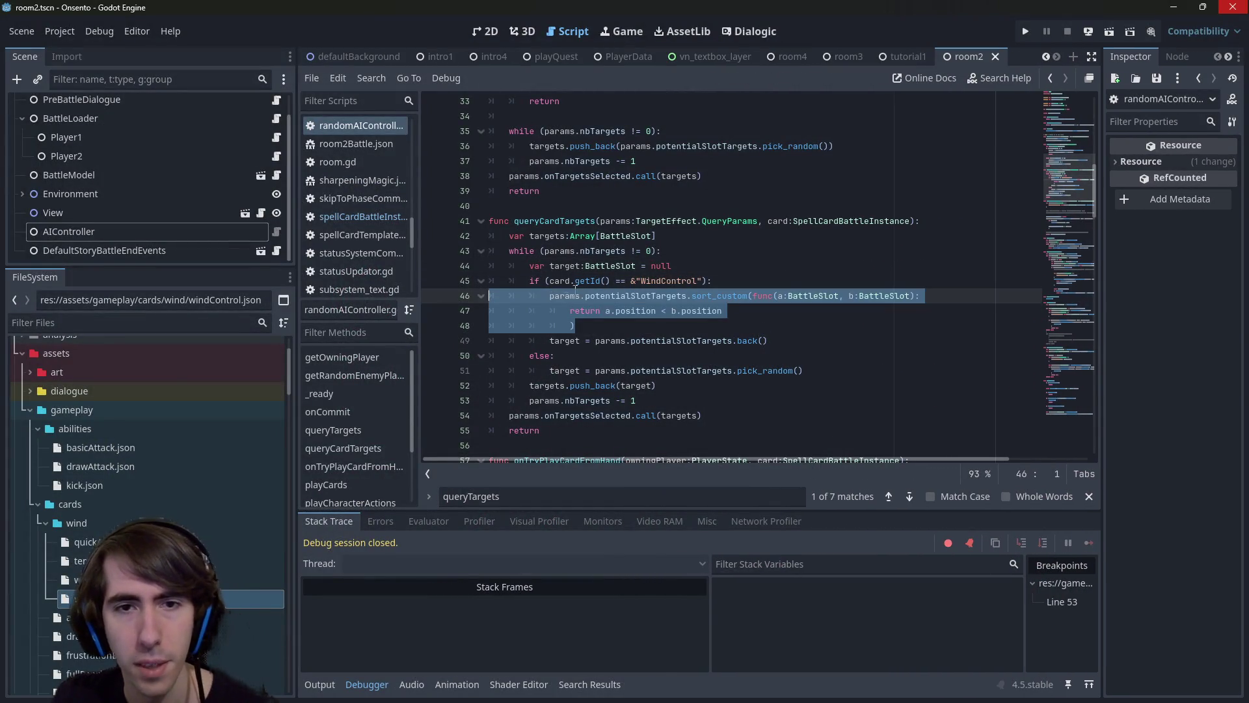
click(716, 280)
key(Return)
drag(550, 296, 466, 296)
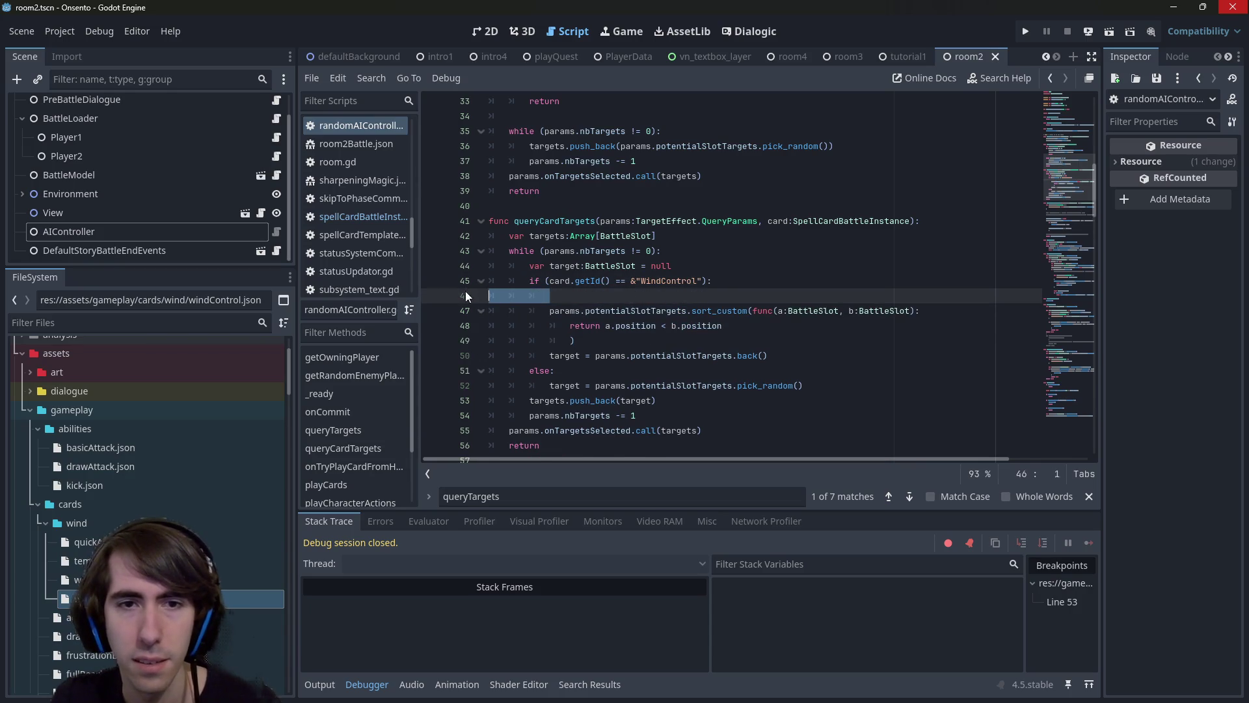
text(params.potentialSlotTargets.sort_custom(func(a:BattleSlot, b:BattleSlot): 				return a.position < b.position 			))
Turn the copied sort_custom call into filter with a single-parameter lambda and save.
double_click(612, 296)
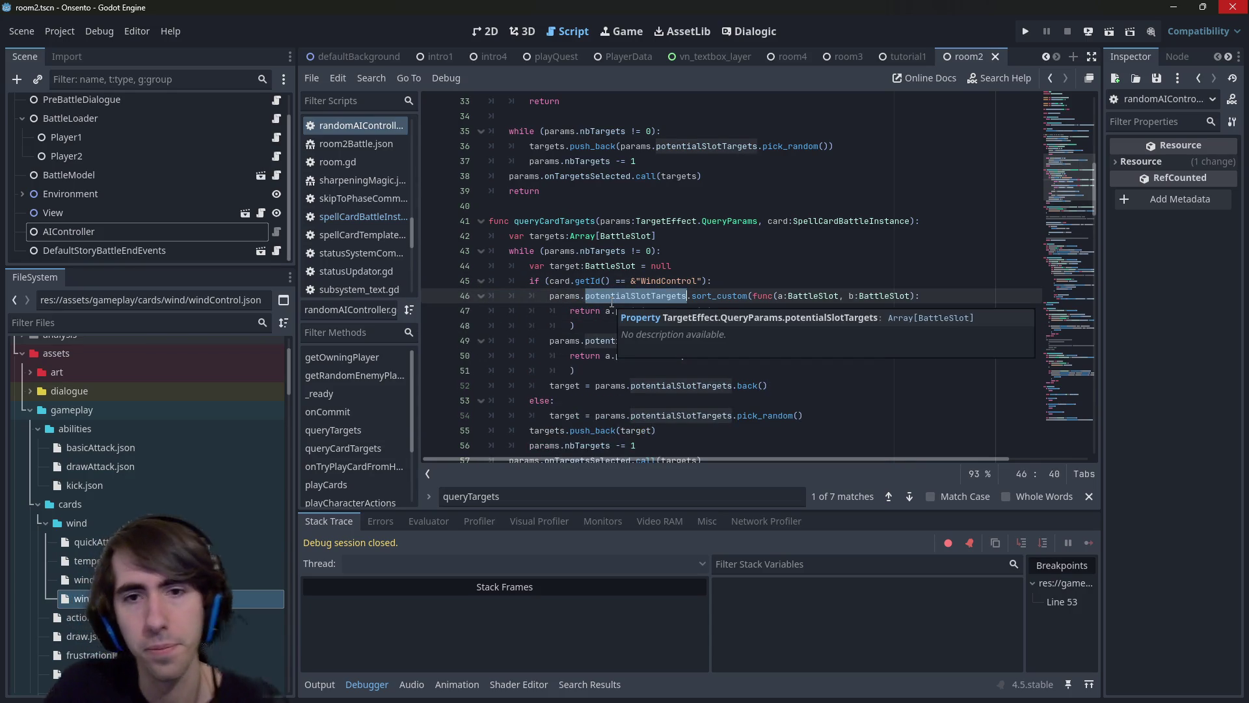
key(Right)
key(Right)
key(ctrl+shift+Right)
text(filter)
key(Return)
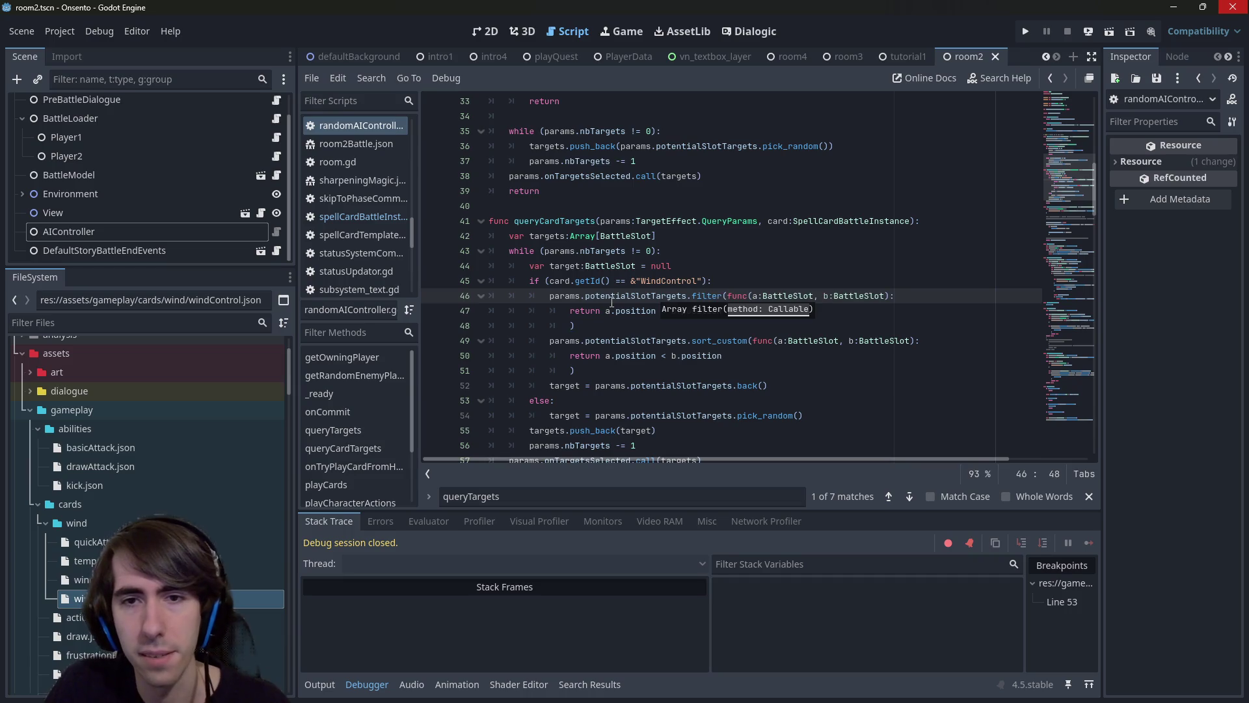
key(End)
key(Left)
key(Left)
key(ctrl+shift+Left)
key(ctrl+shift+Left)
key(ctrl+shift+Left)
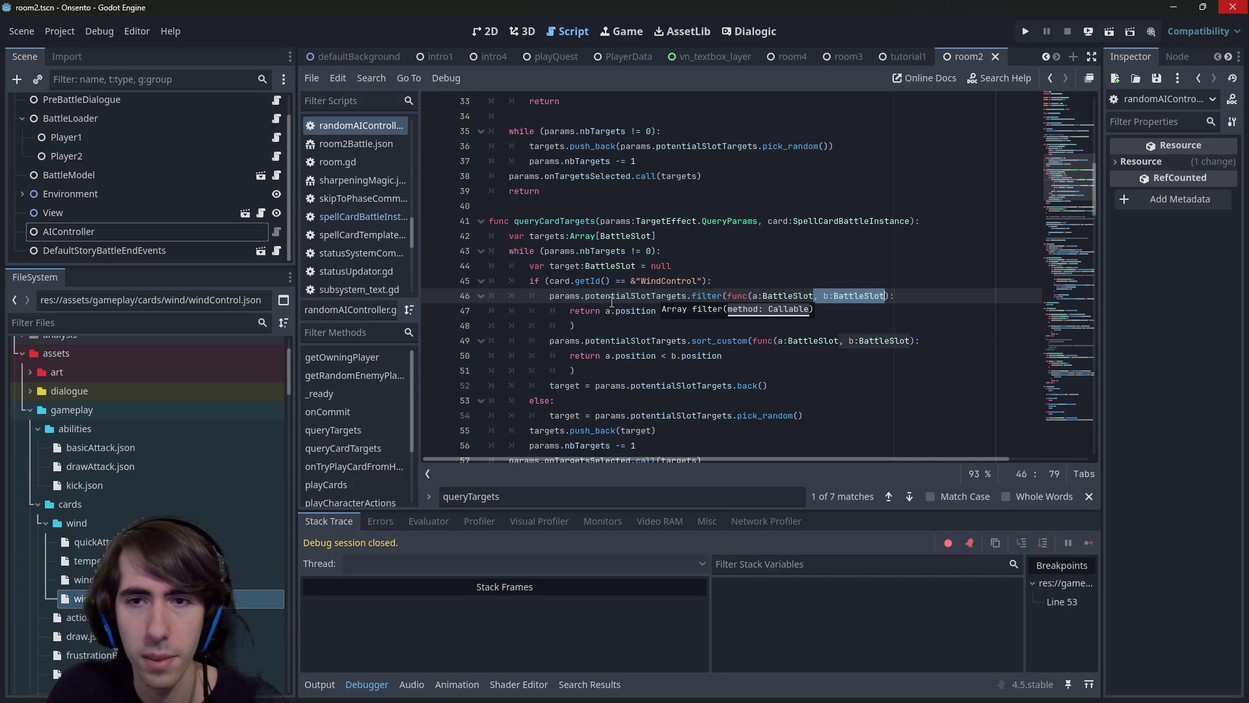
key(BackSpace)
key(ctrl+s)
Clear the filter body's return keyword and position comparison, starting a character reference instead.
key(Down)
key(Escape)
key(ctrl+Left)
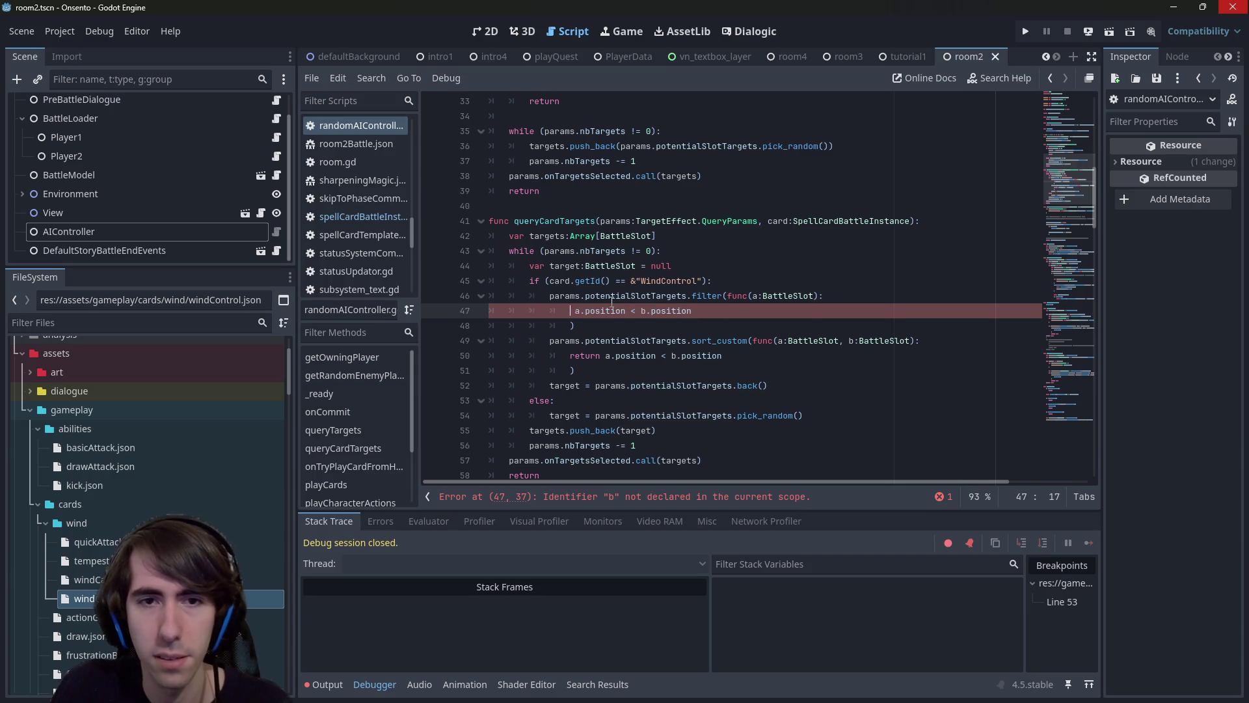
key(ctrl+Delete)
key(Delete)
key(End)
key(ctrl+BackSpace)
key(ctrl+BackSpace)
key(ctrl+BackSpace)
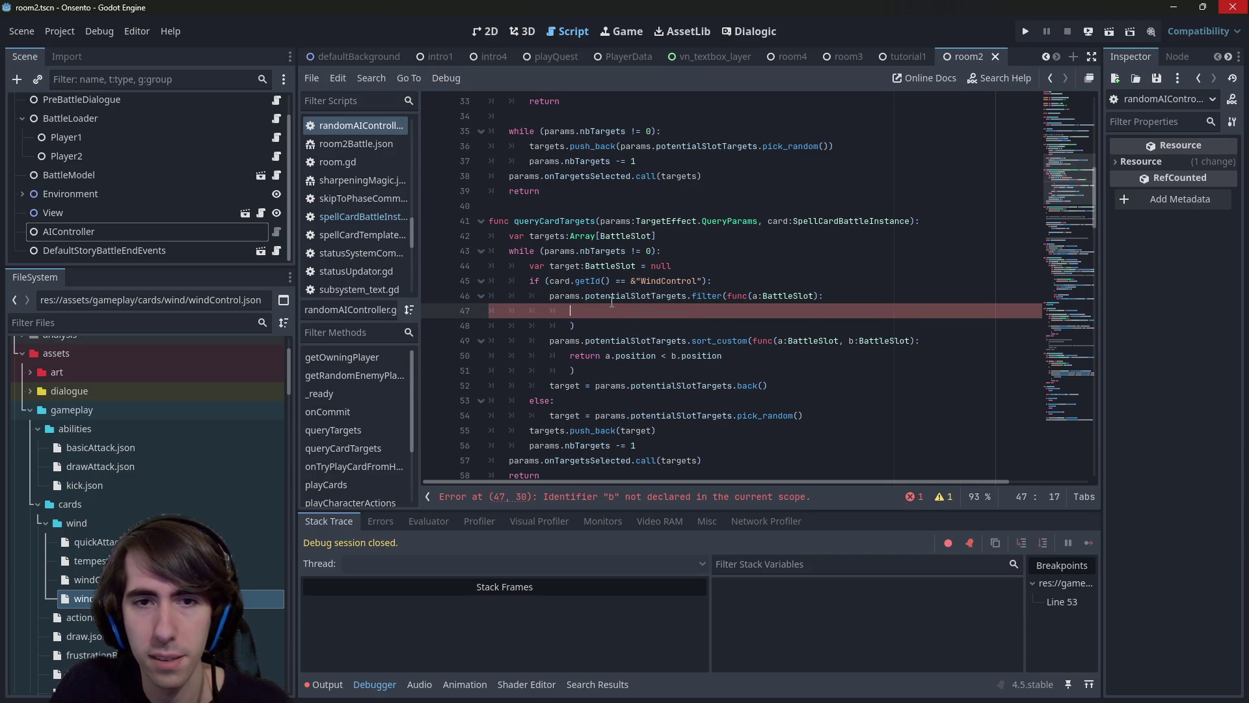
text(chara)
key(Return)
text(.findstat)
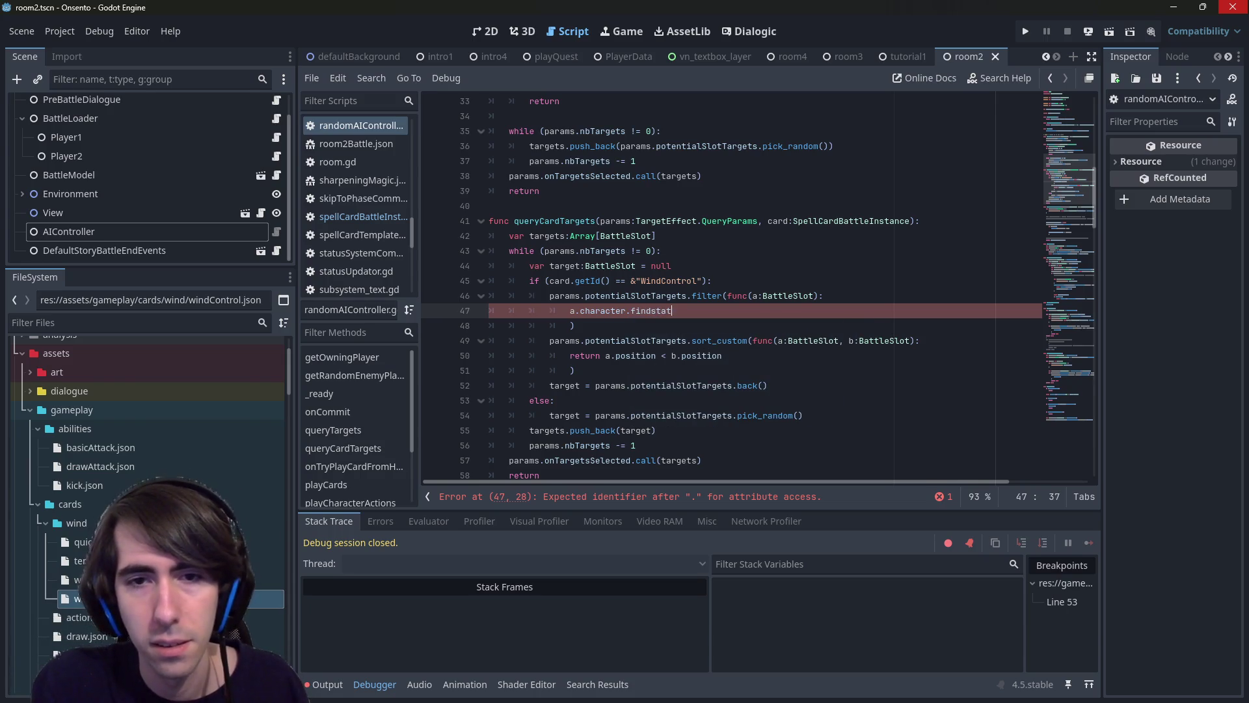
Complete the filter body as character.statusSystemComponent.findStatus and save the script.
key(BackSpace)
text(.ab)
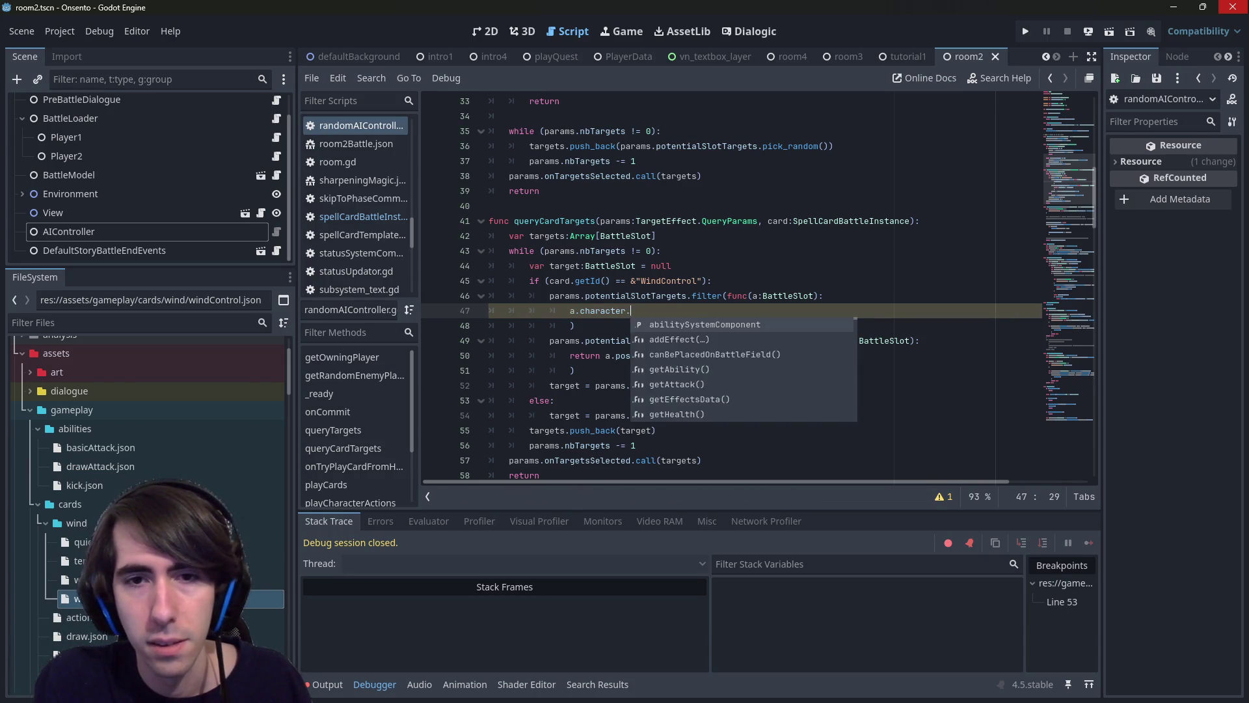
key(Return)
text(.)
key(ctrl+BackSpace)
key(ctrl+BackSpace)
text(status)
key(Return)
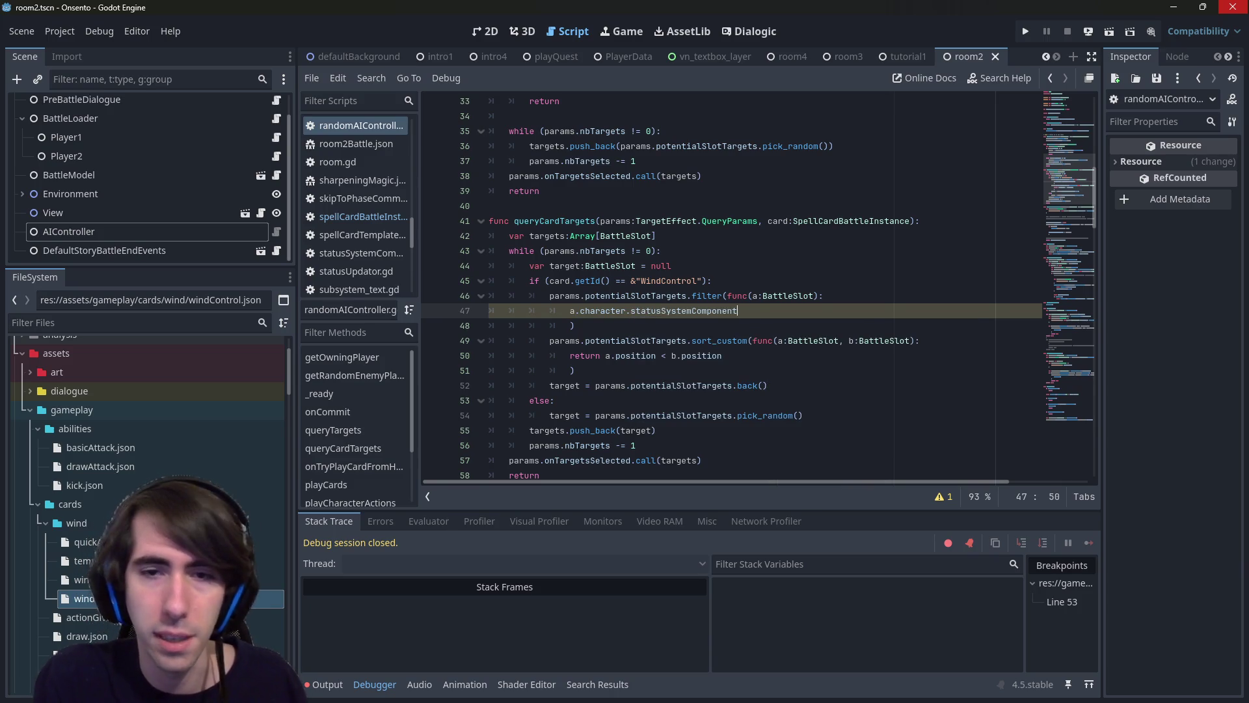
text(.find)
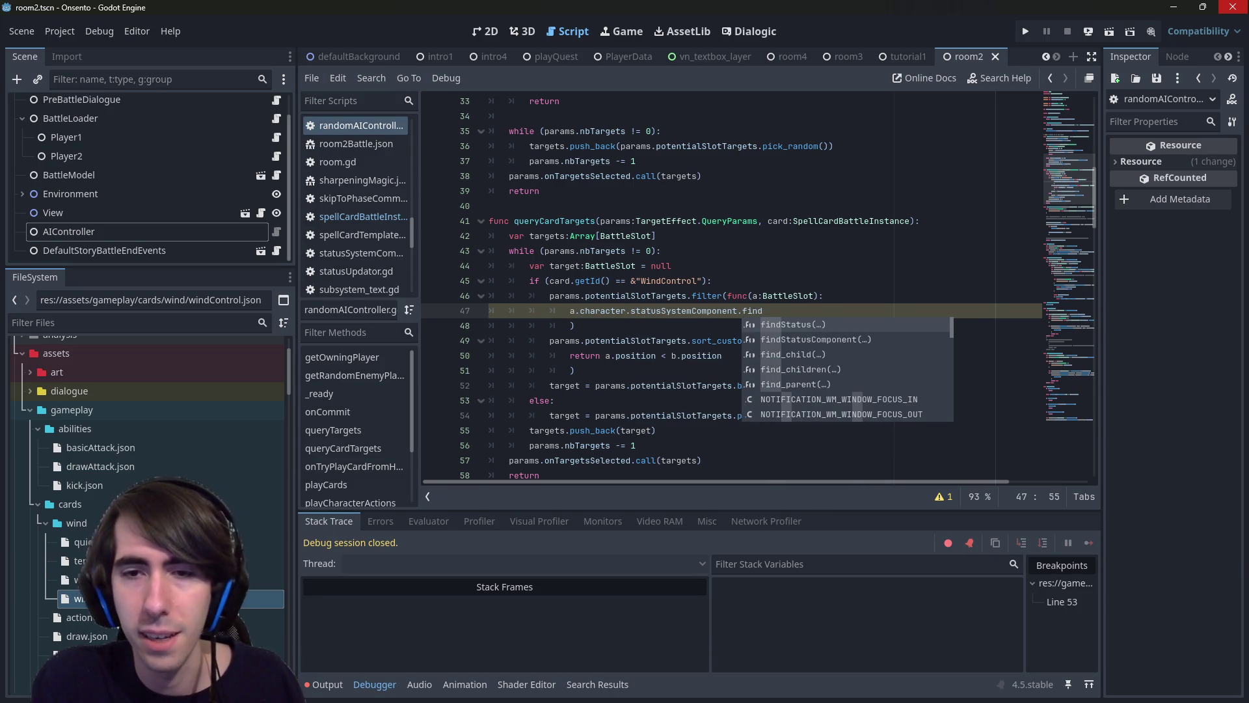
key(Return)
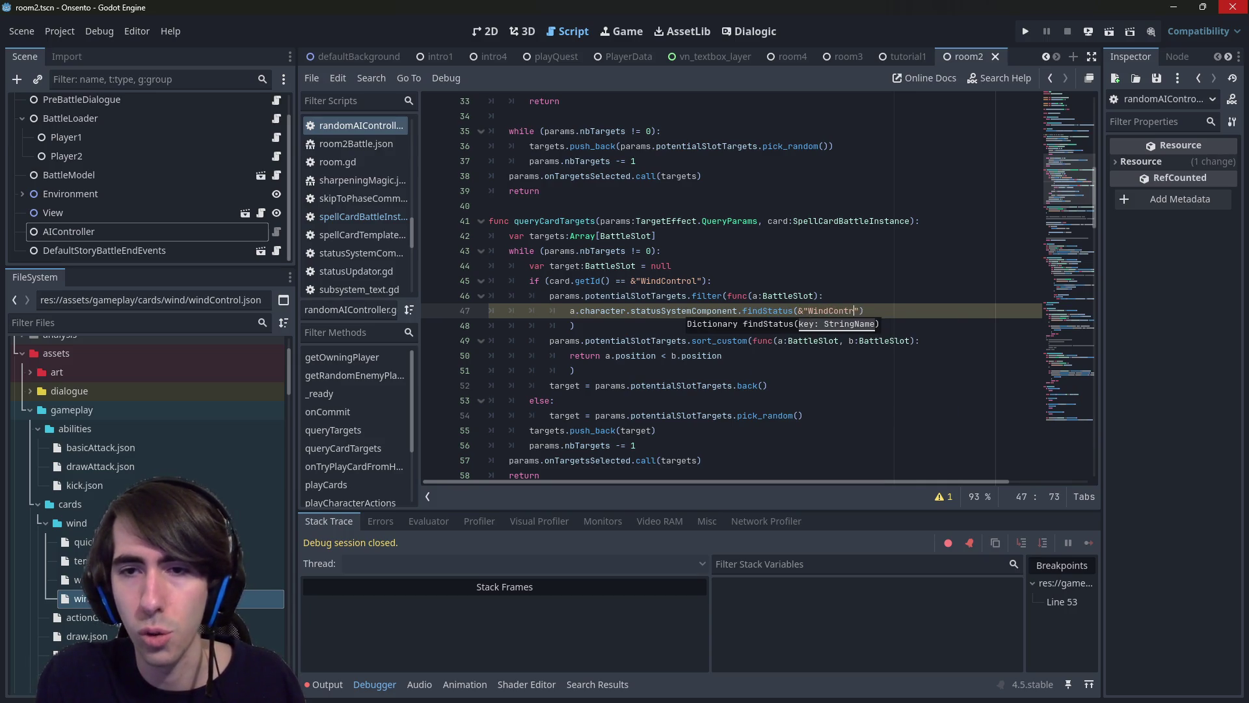
text(ol)
key(ctrl+s)
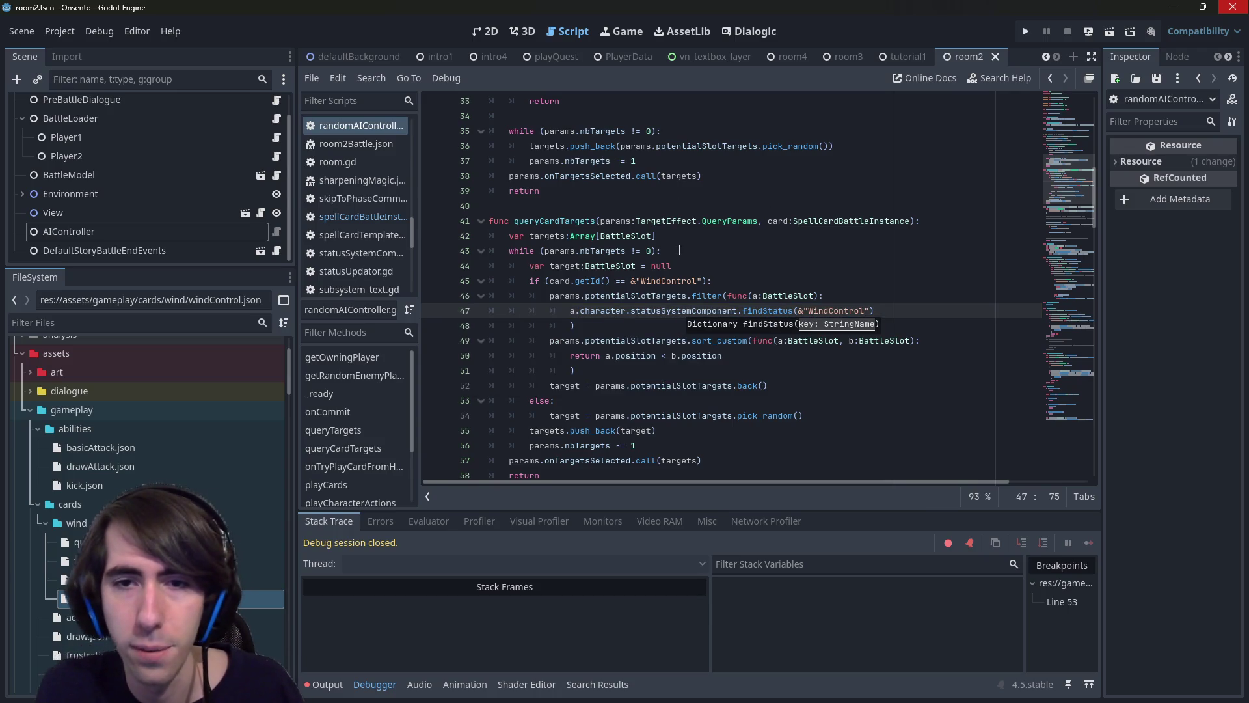
Check what findStatus returns, then add 'return a' and an equality test to the filter body.
ctrl+click(757, 311)
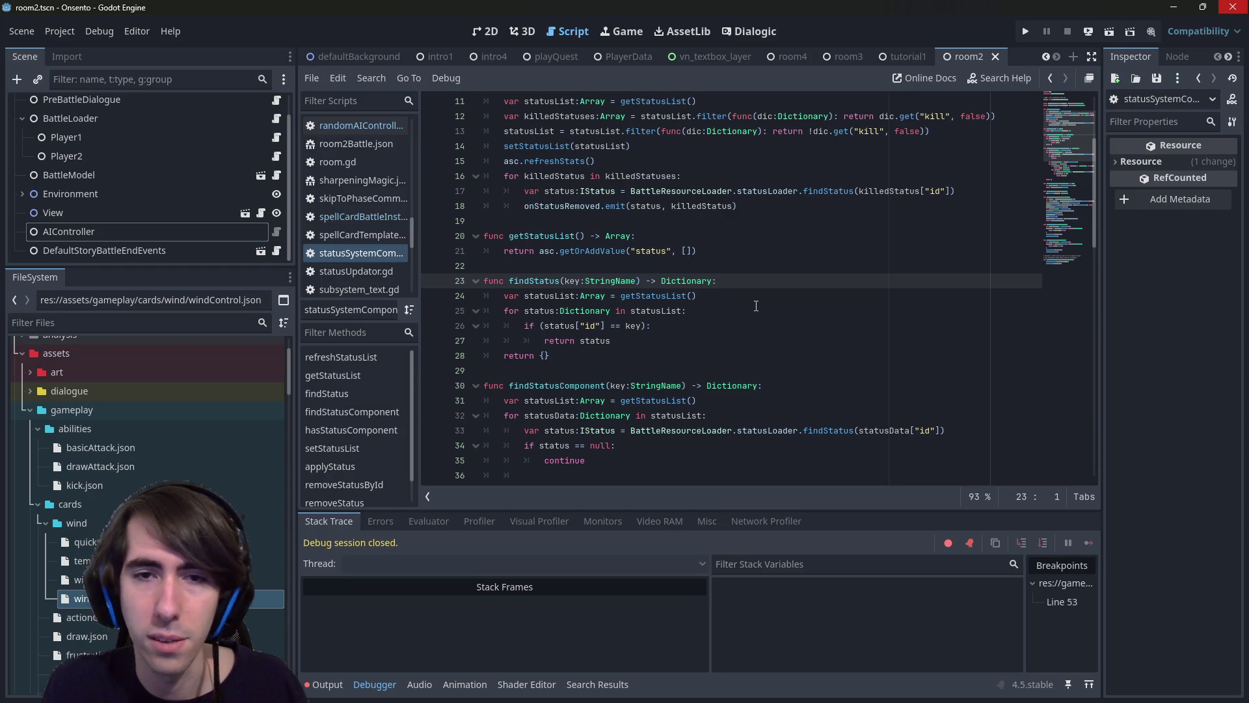
click(756, 306)
key(alt+Left)
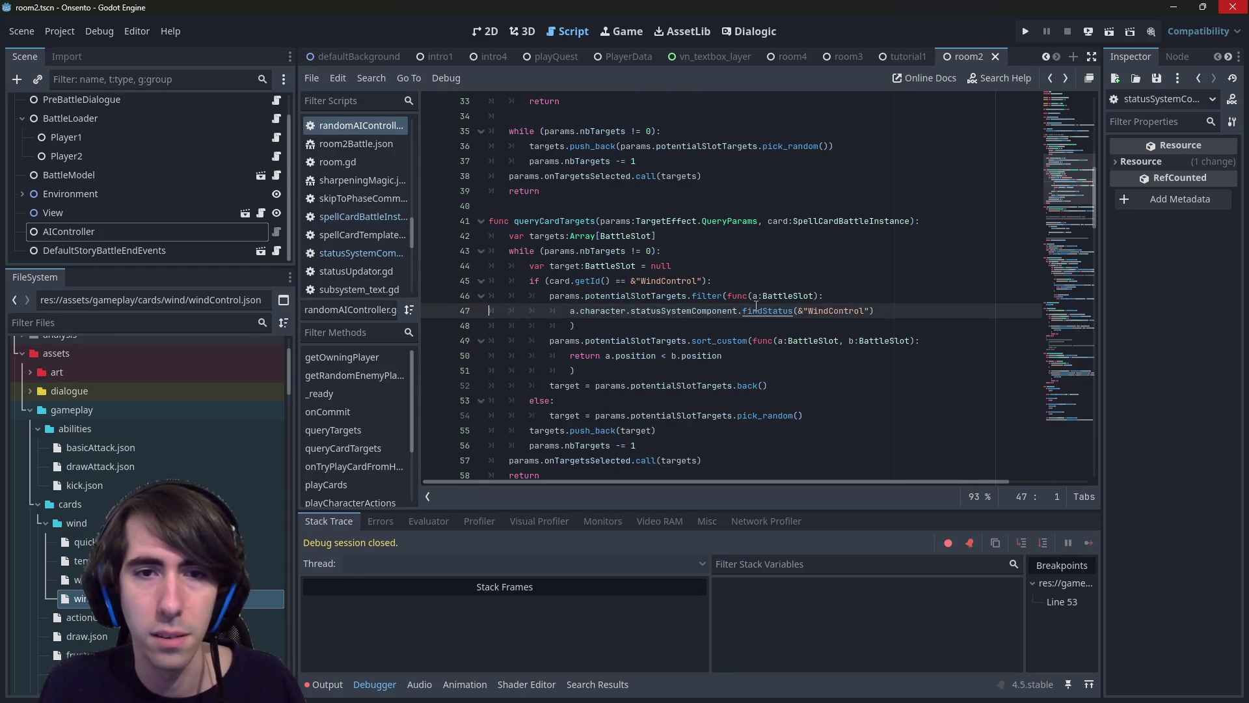
key(BackSpace)
text(return a)
key(End)
text(=)
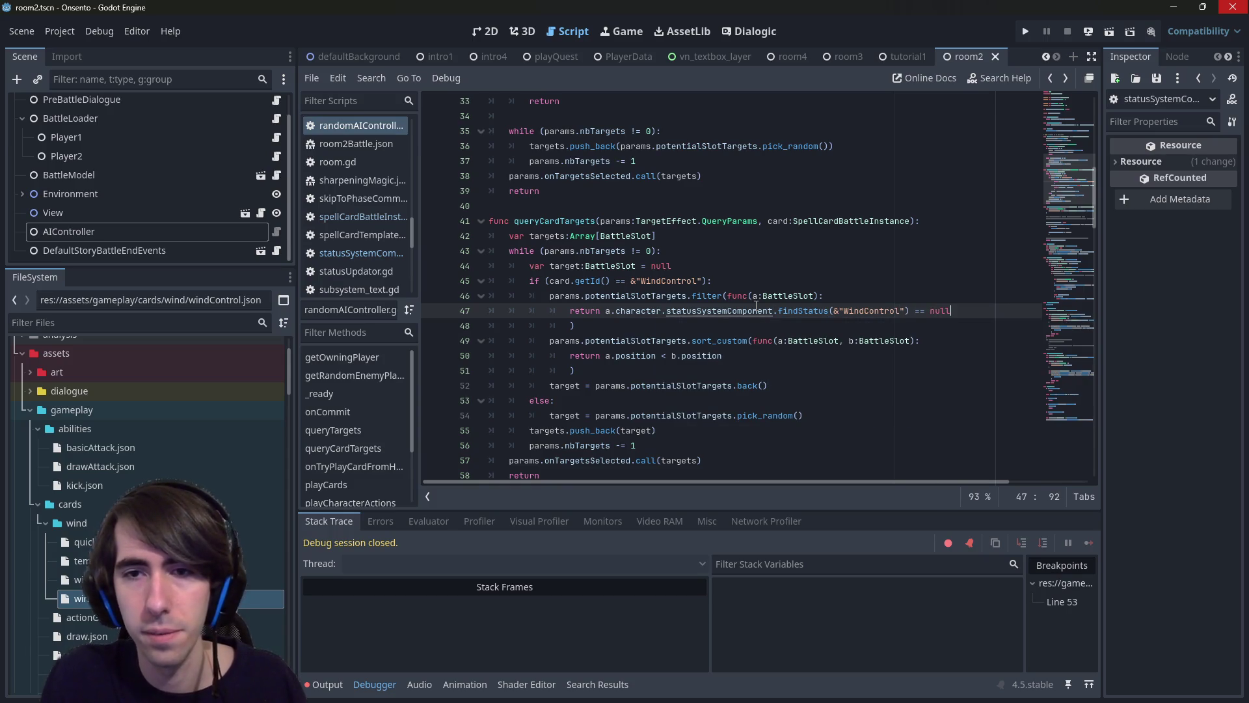
Assign the filter result back to params.potentialSlotTargets.
click(696, 297)
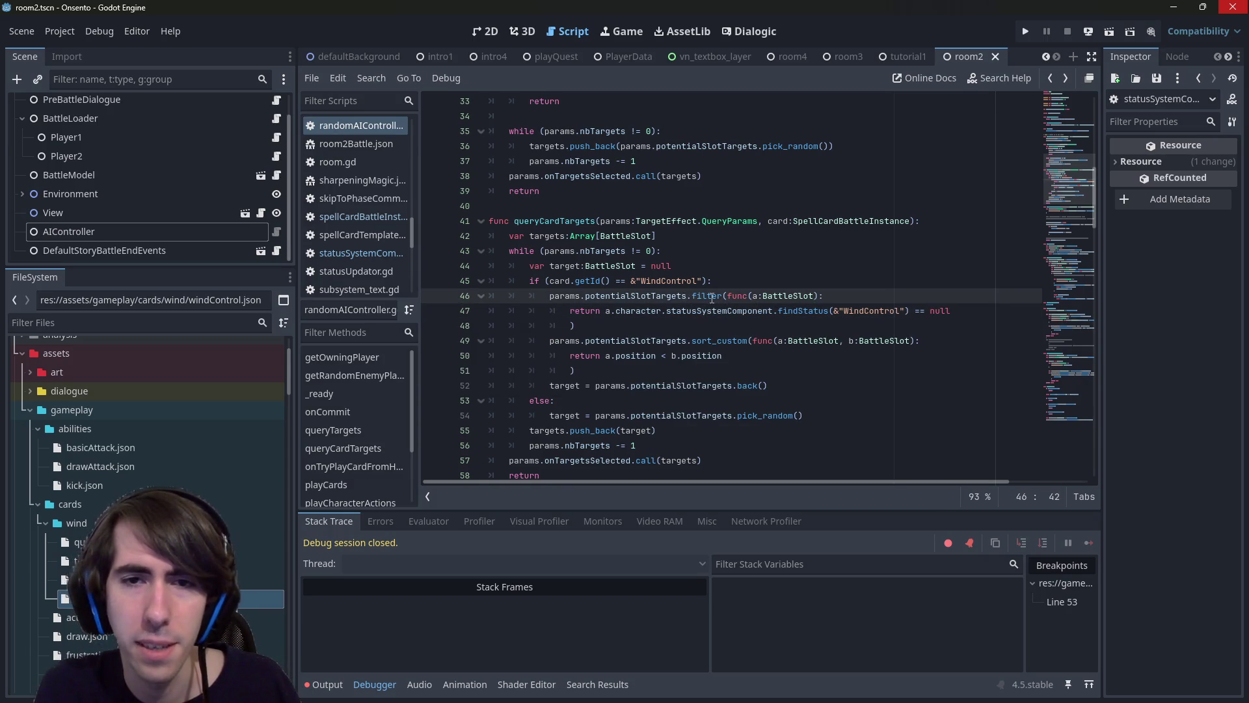
drag(603, 299, 691, 297)
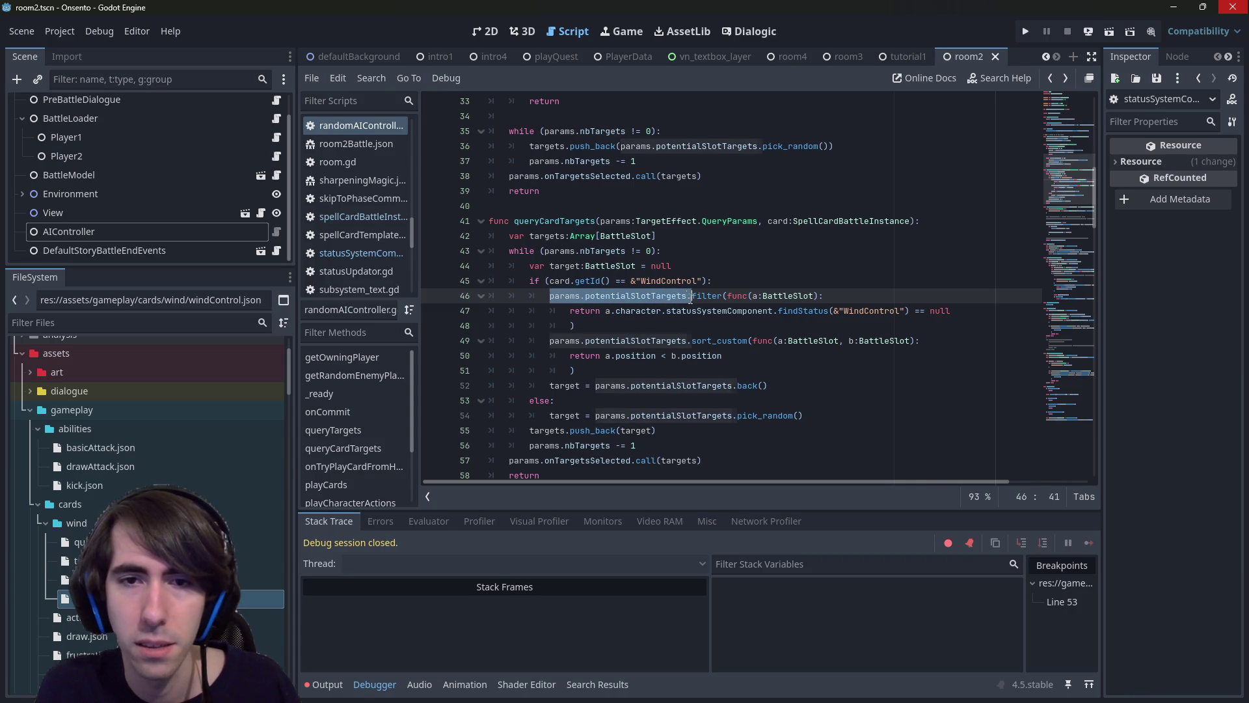
key(ctrl+c)
key(Left)
key(ctrl+v)
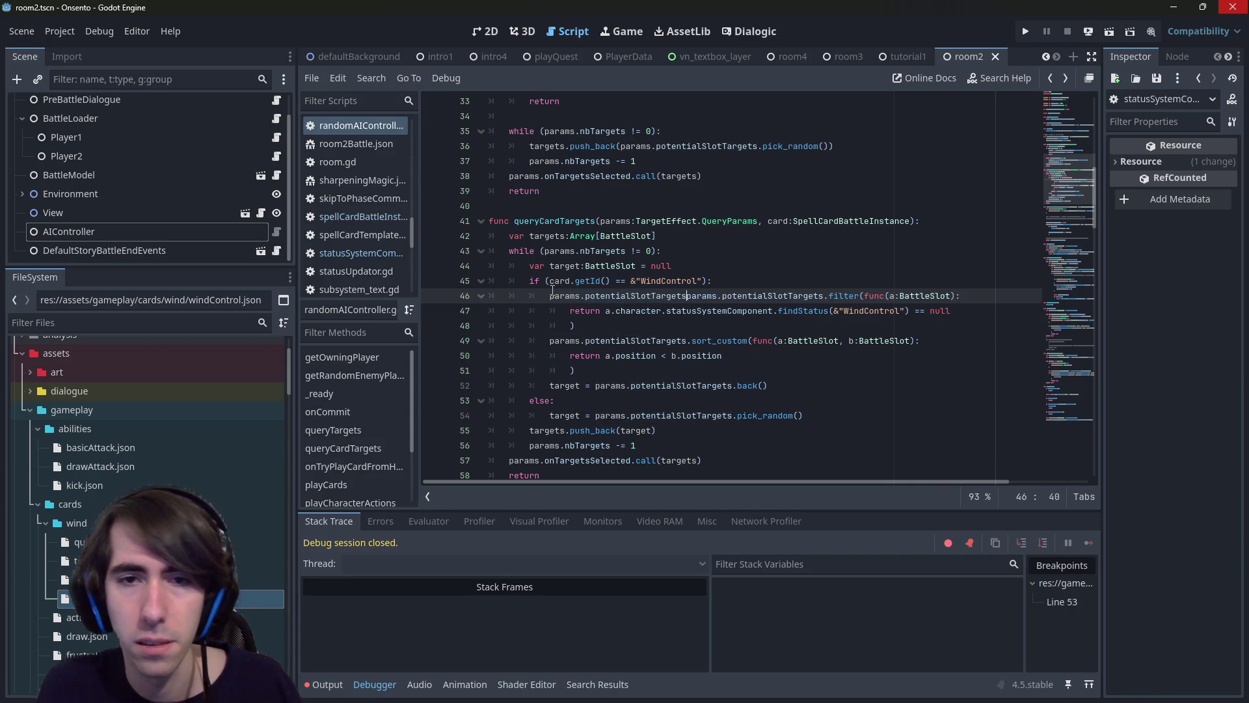
text(=)
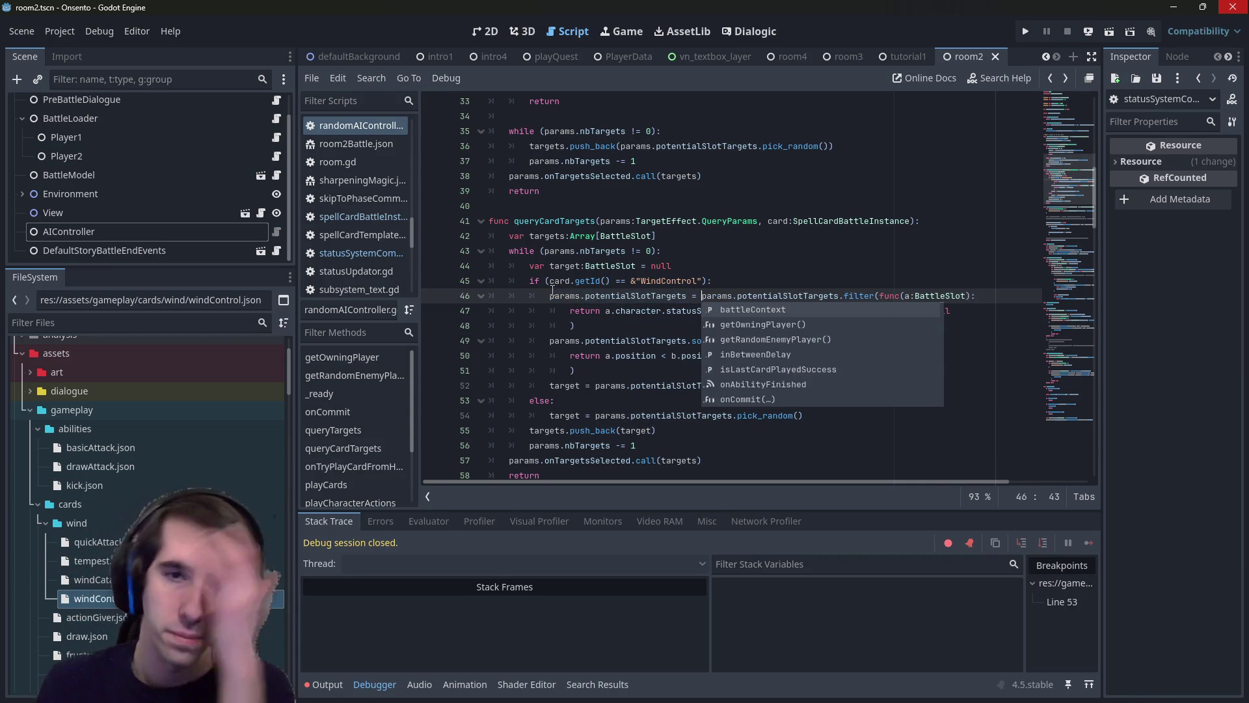
click(552, 291)
Review the new filter line and the sort block, then run the game to test.
click(722, 326)
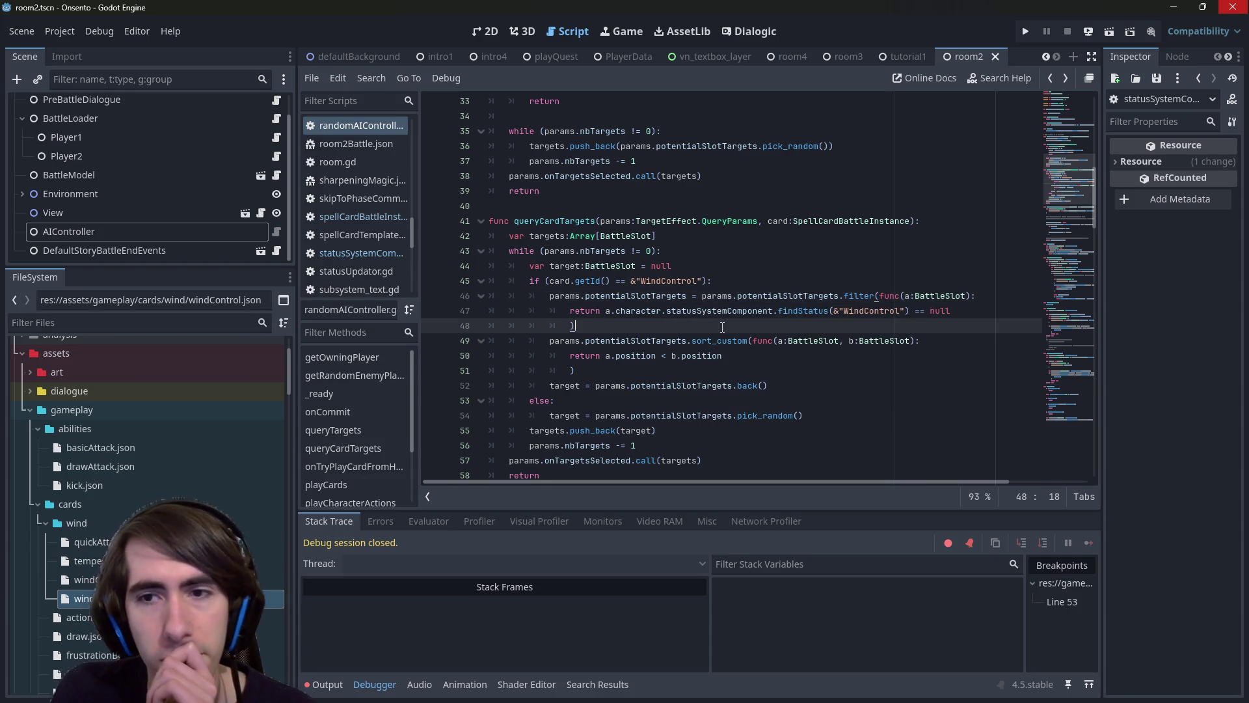
double_click(654, 298)
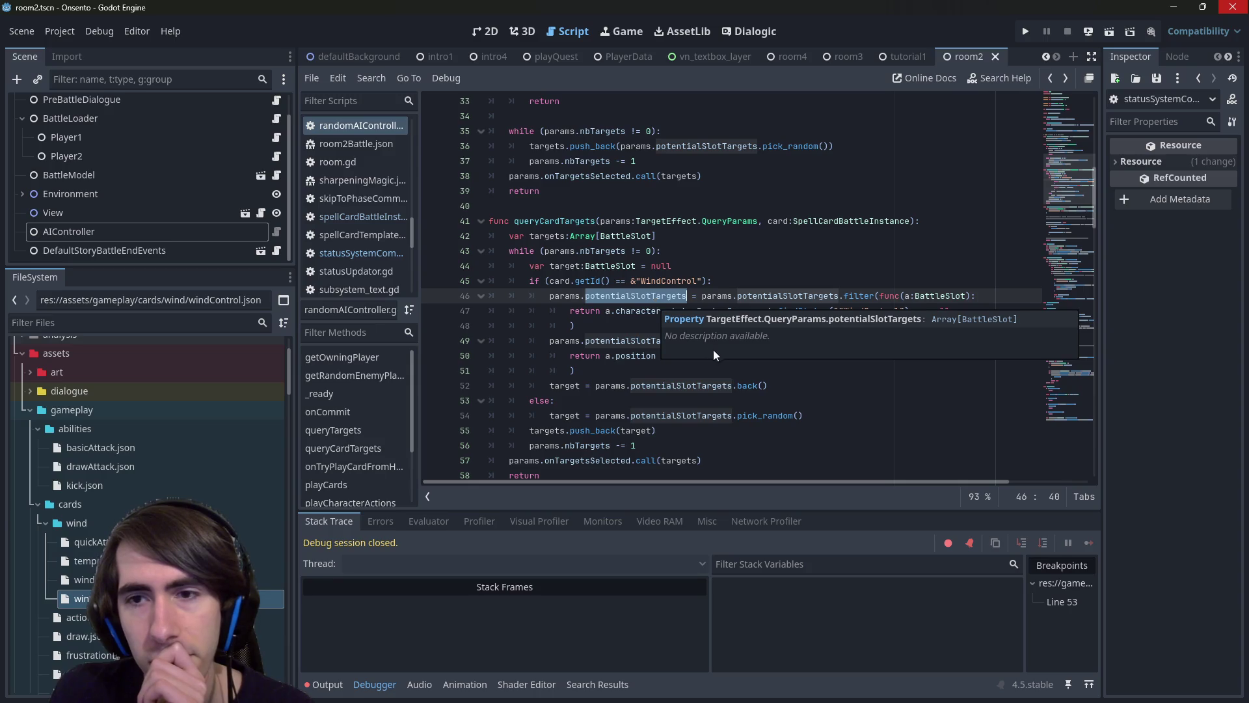
click(843, 296)
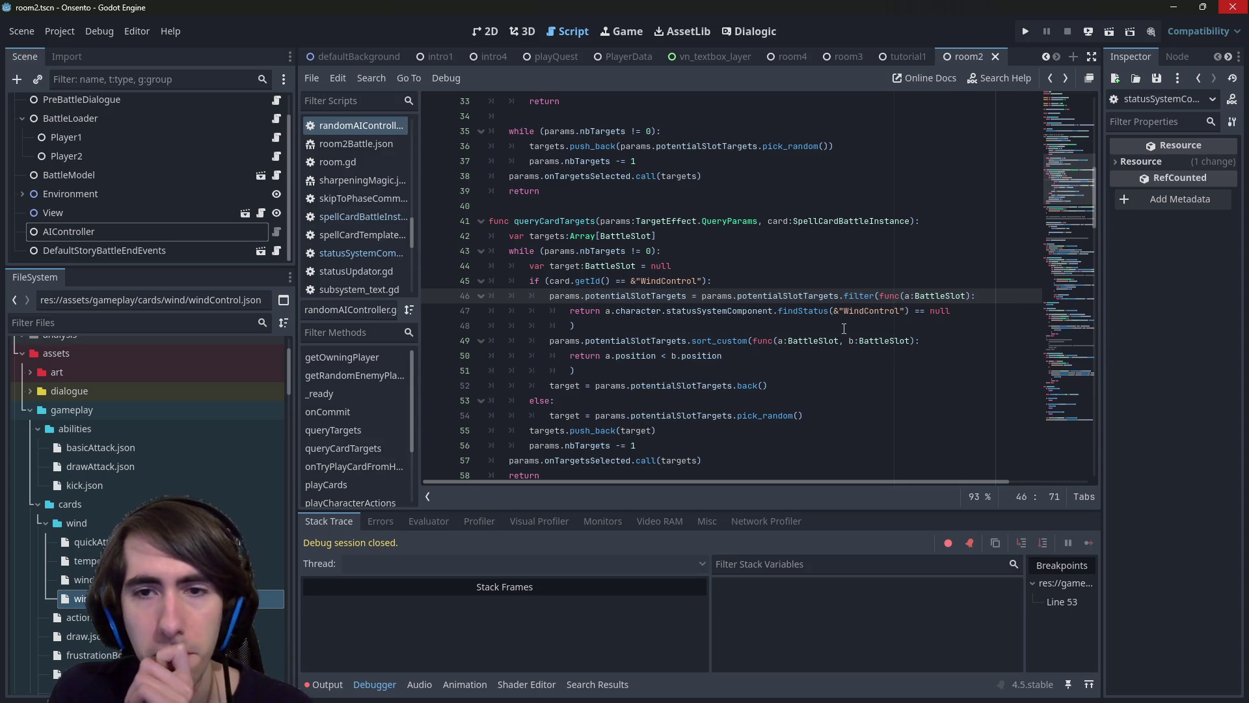
drag(758, 357, 681, 340)
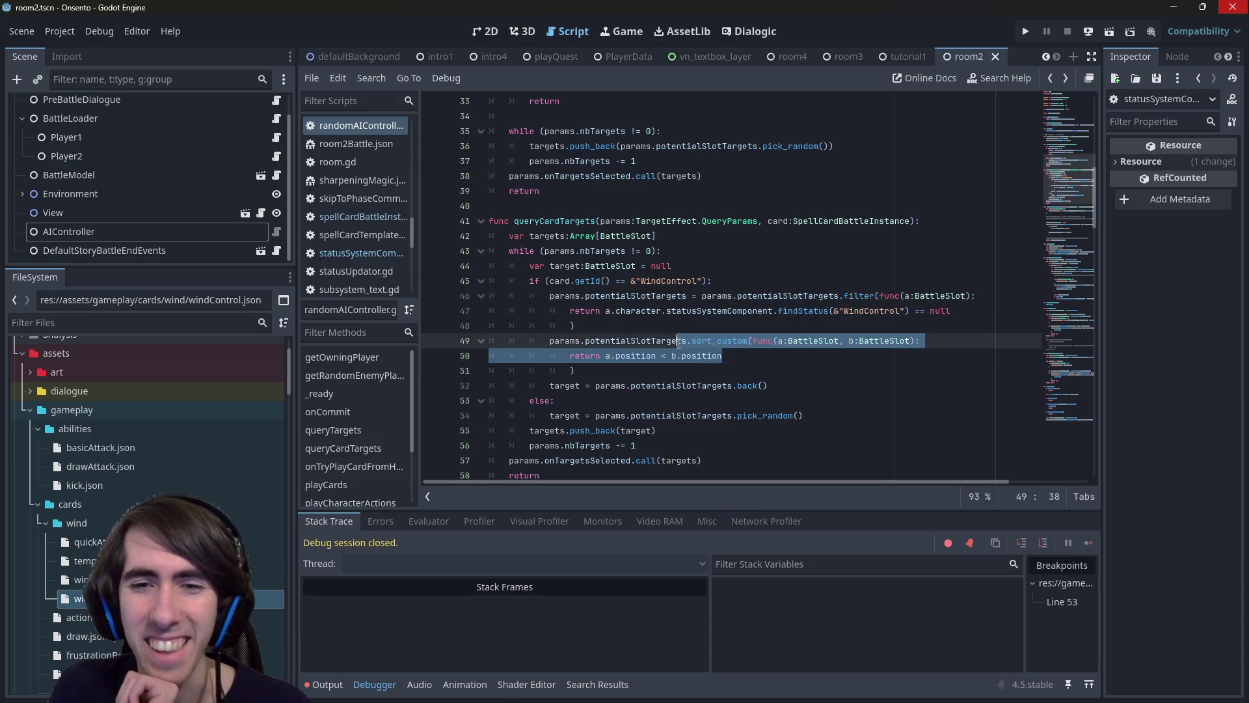
click(681, 341)
click(1111, 27)
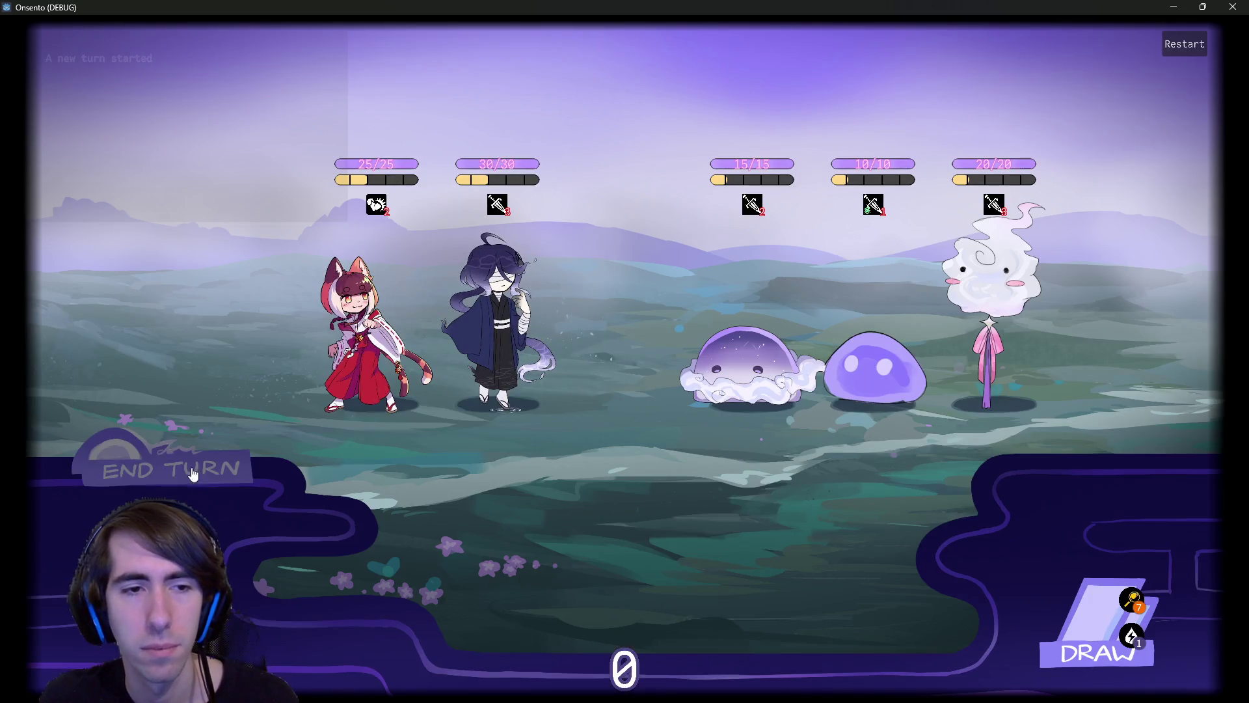
End the turn twice to get past the warning so the enemies act, then stop the game with F8.
mouse_move(186, 91)
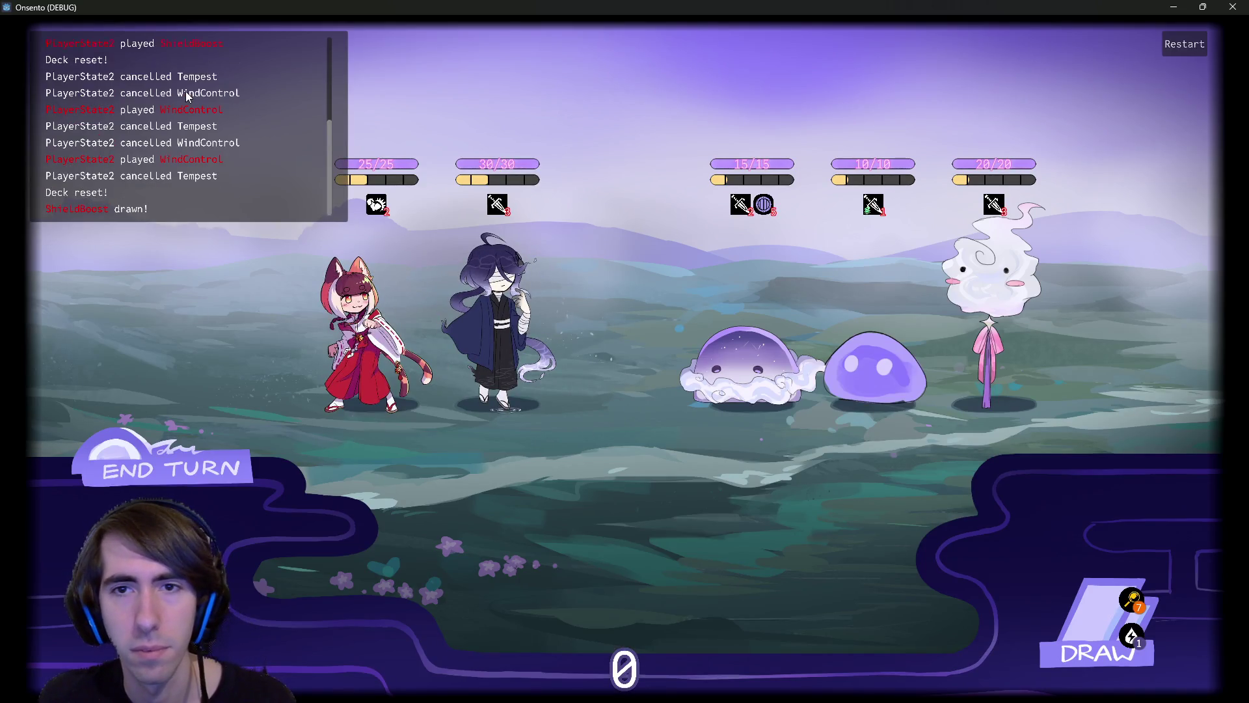
mouse_move(229, 110)
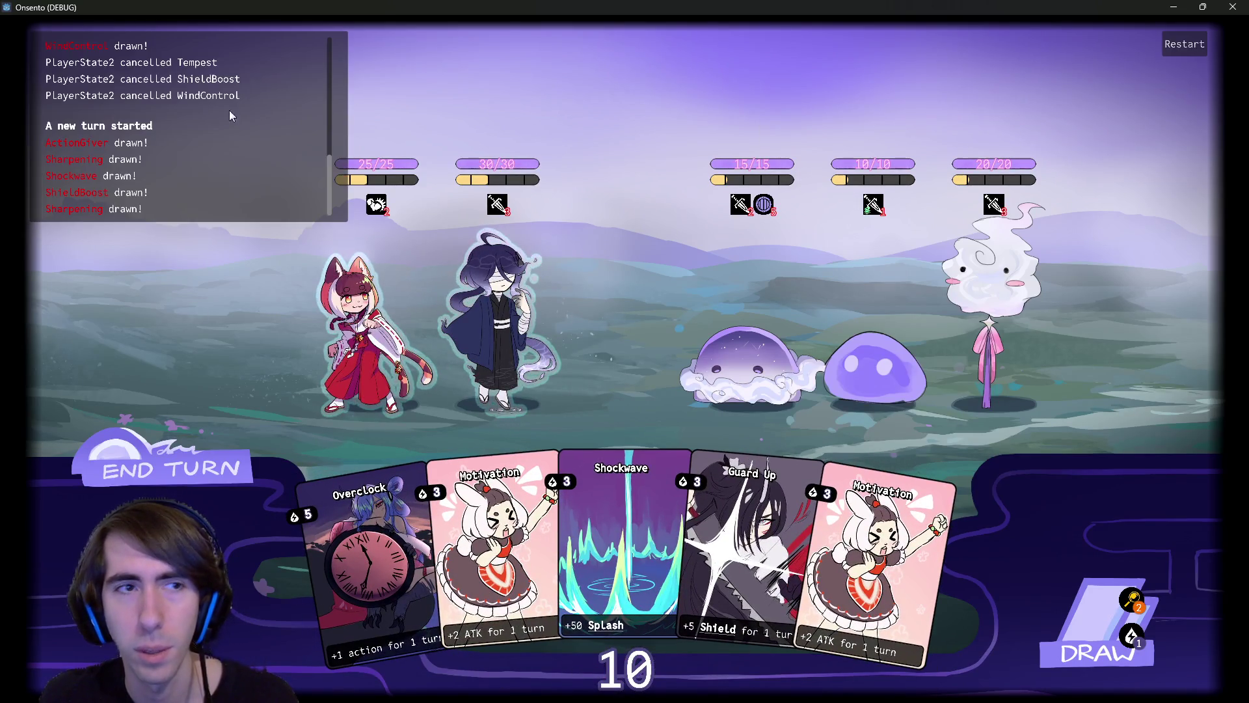
scroll(203, 112, up, 1)
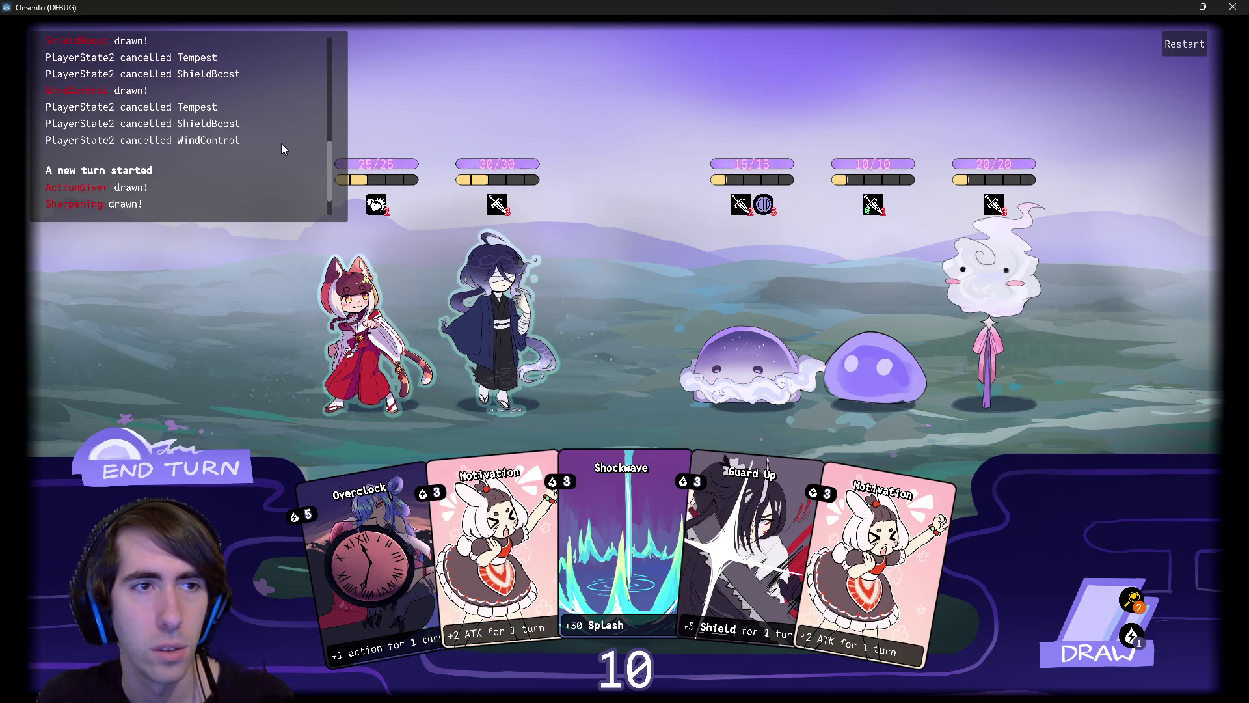
scroll(281, 144, down, 1)
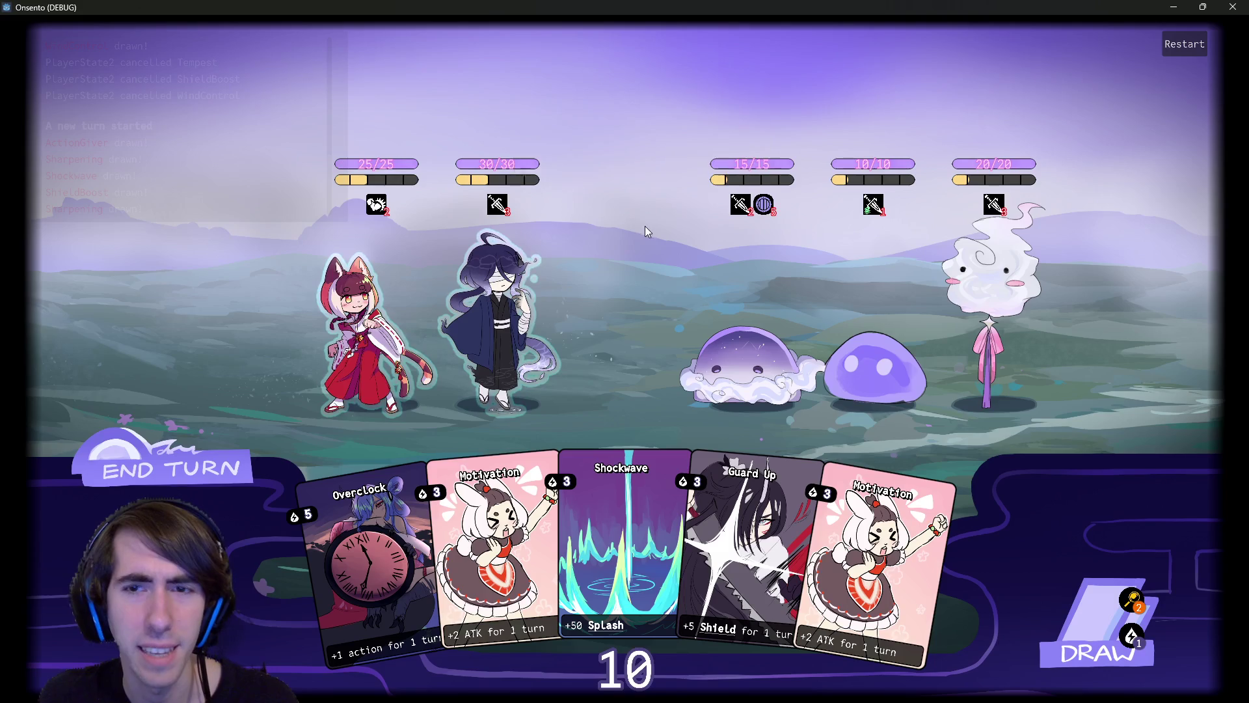
click(177, 468)
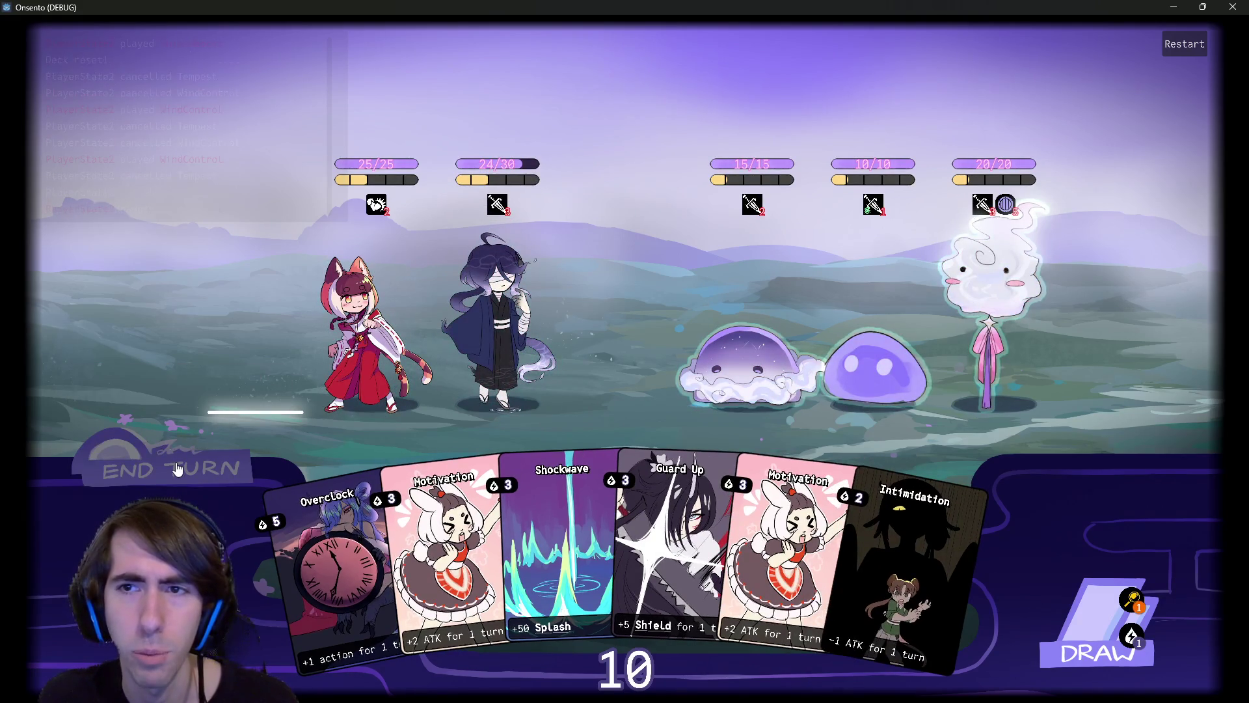
click(192, 474)
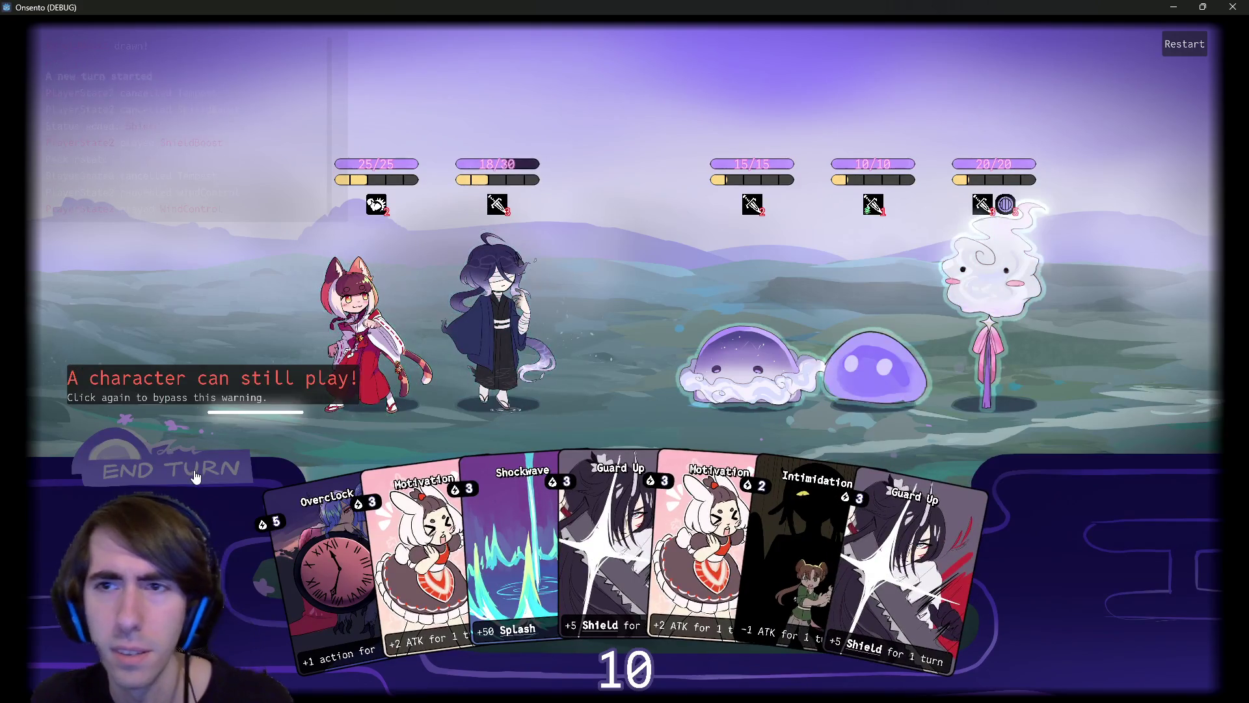
key(F8)
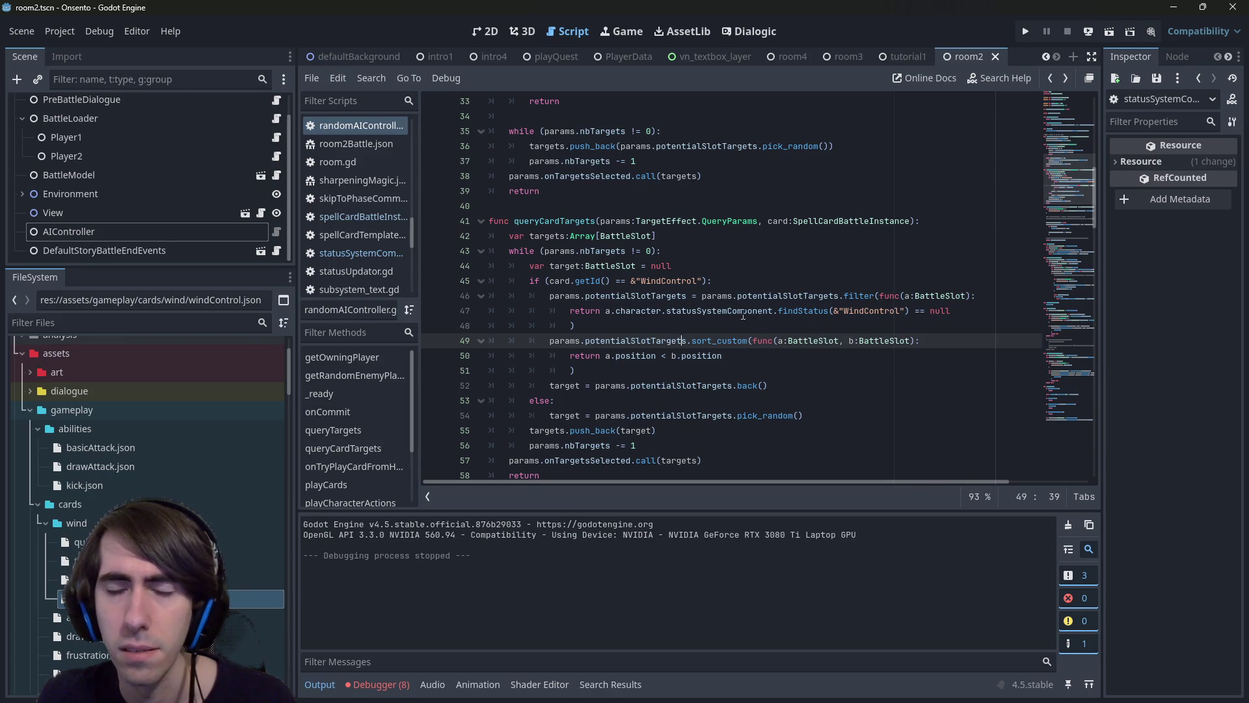
Check findStatus's no-match return value and locate the empty-array error from the Debugger's Errors list.
click(919, 311)
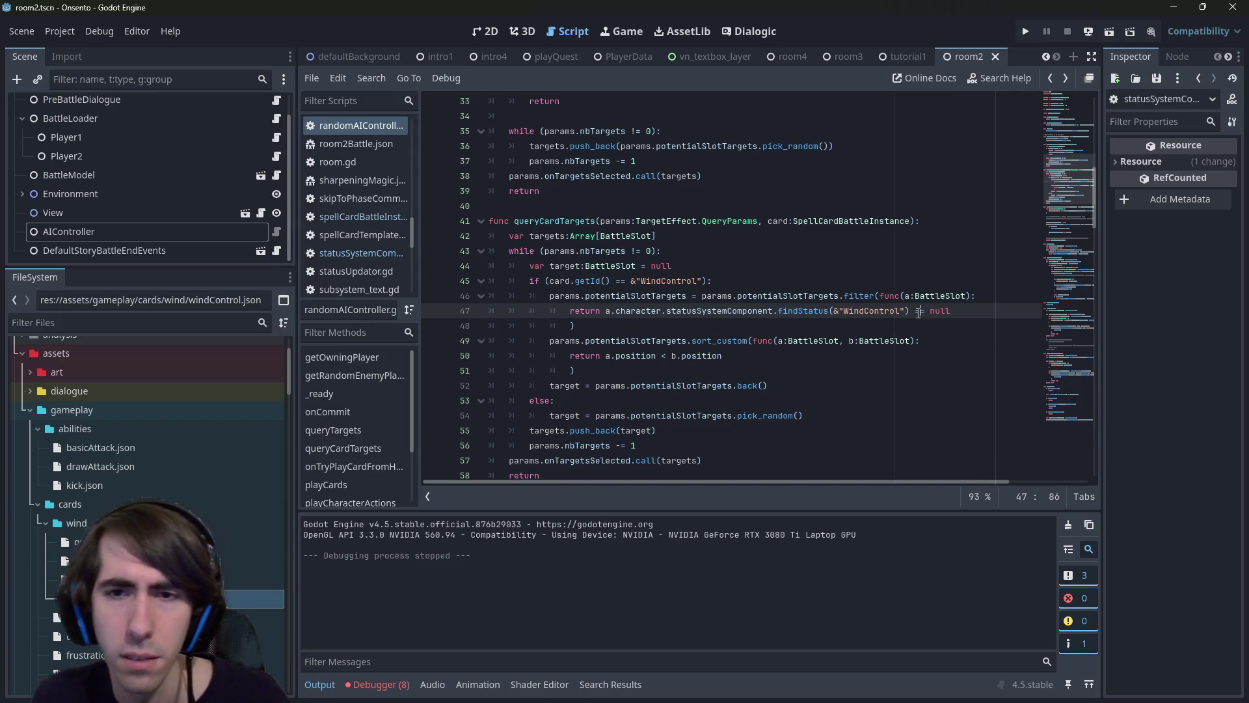
ctrl+click(789, 311)
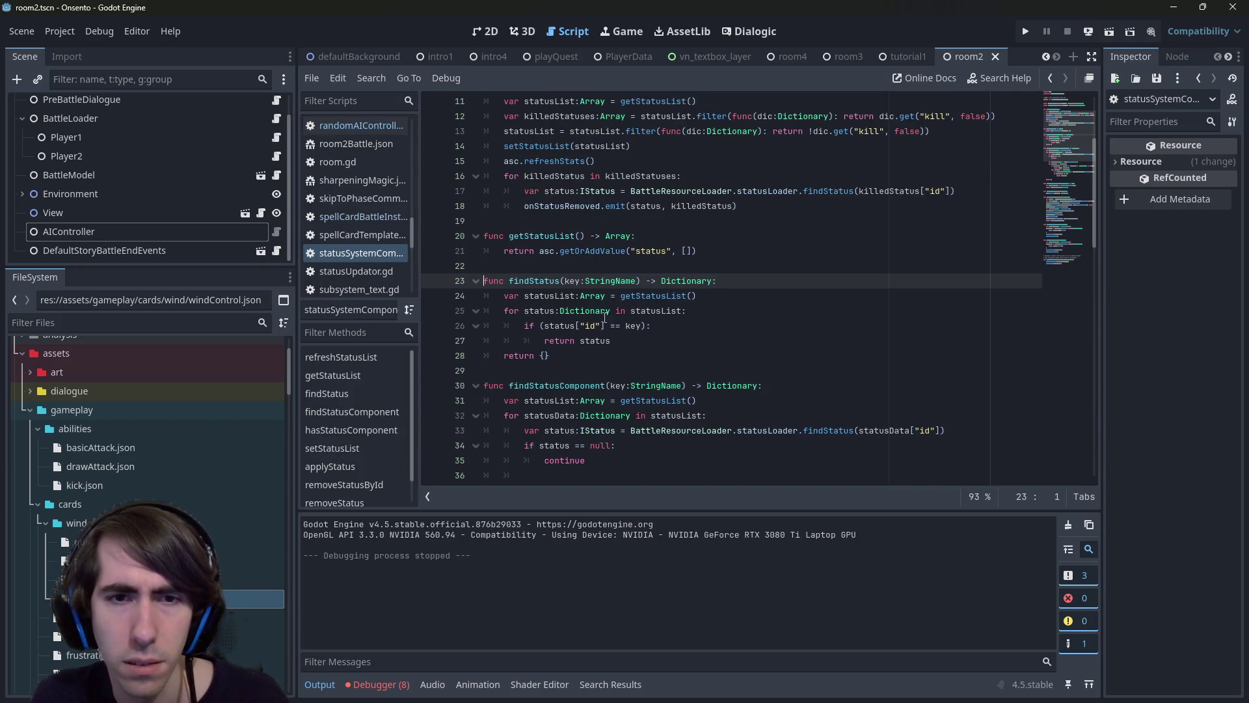
click(592, 350)
key(alt+Left)
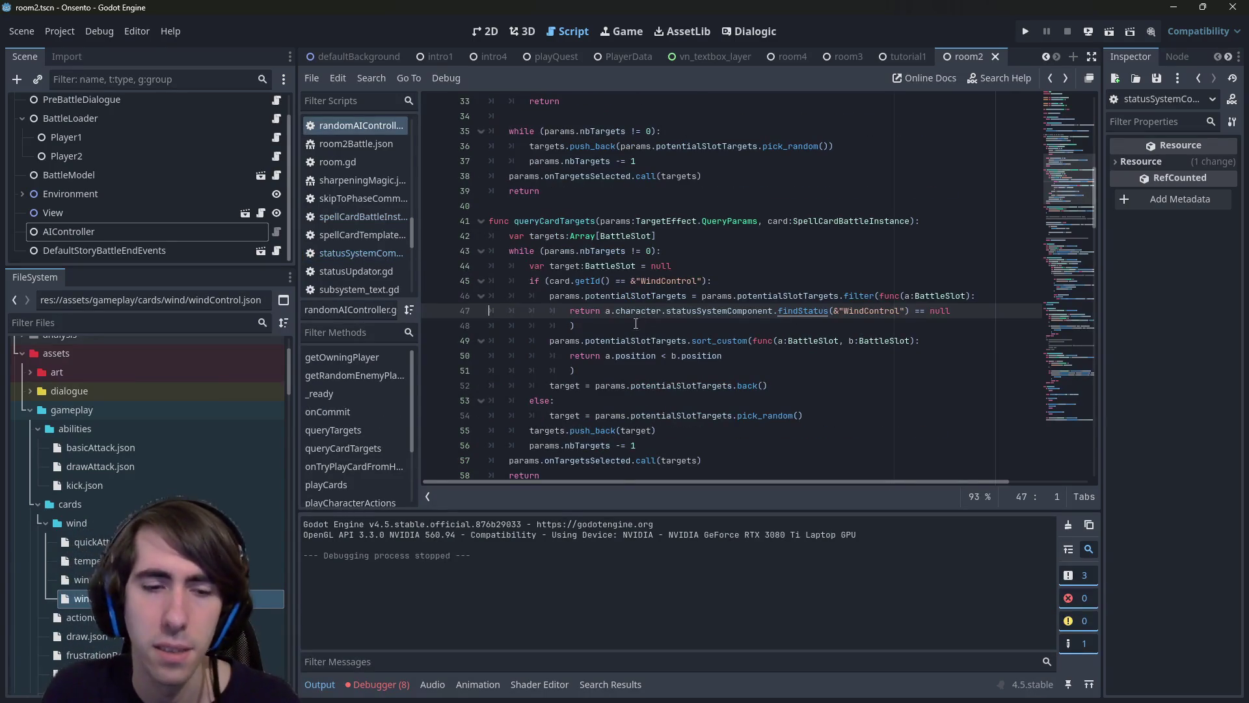
click(391, 684)
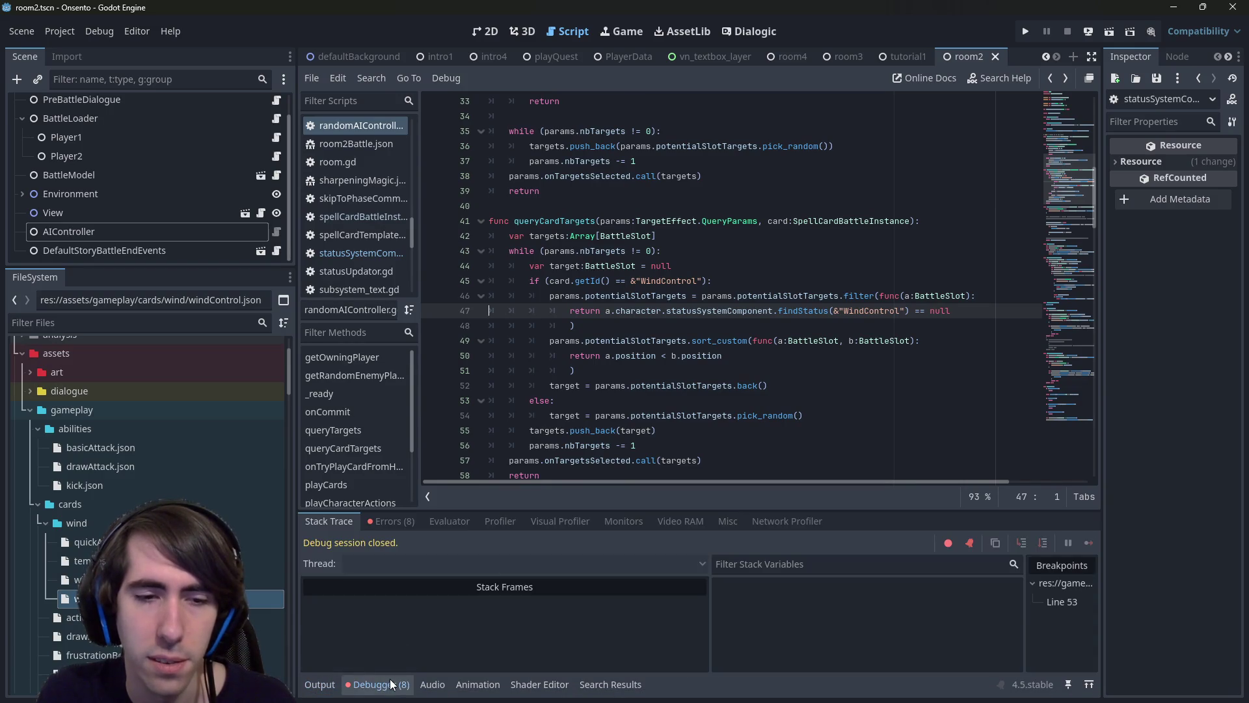
click(388, 522)
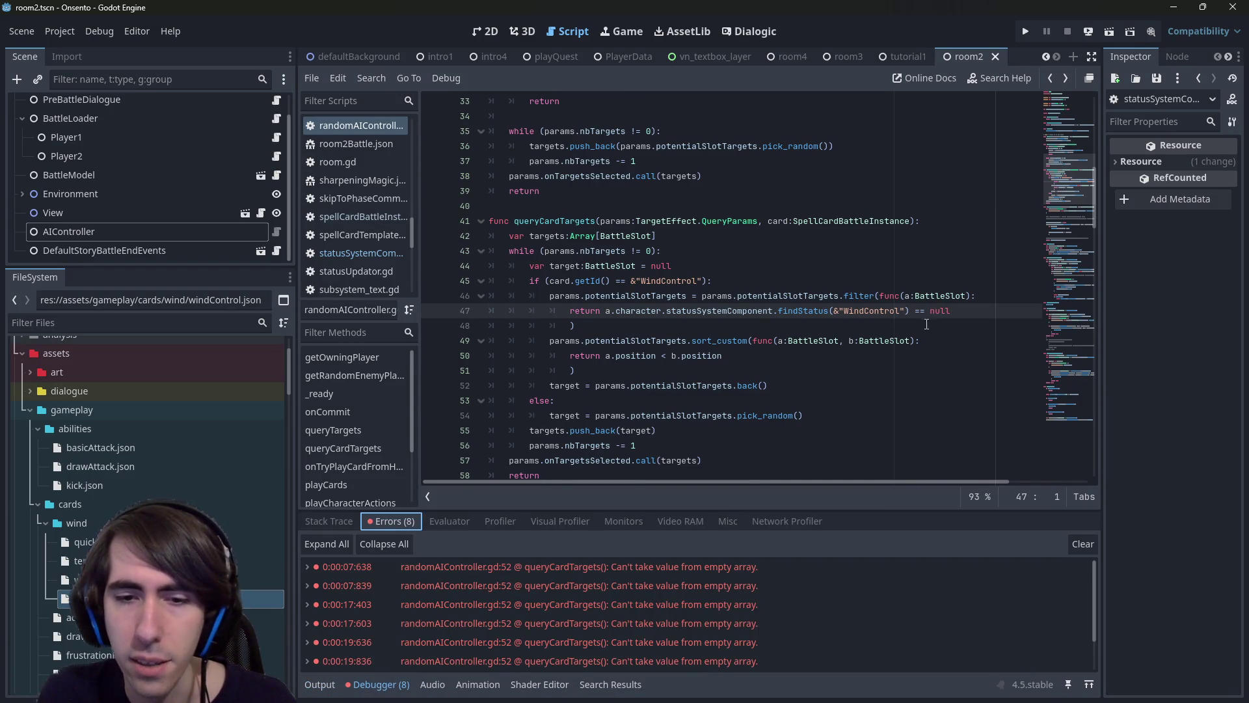
click(585, 567)
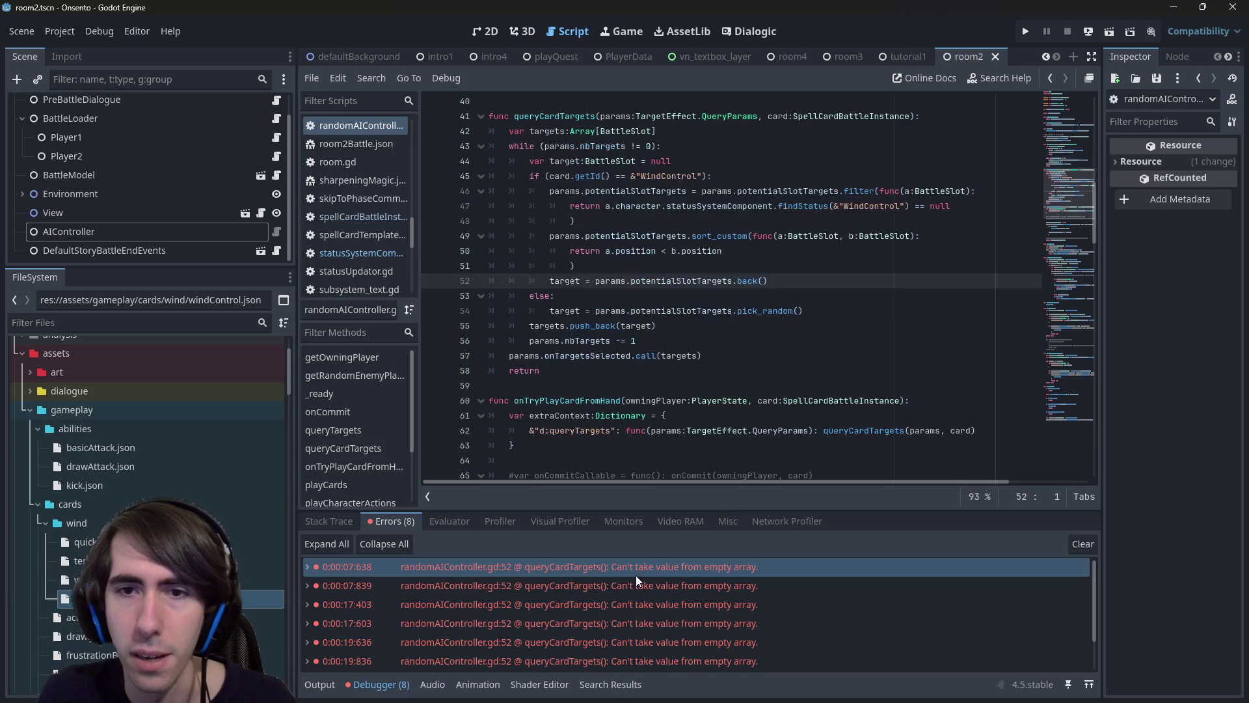
Replace '== null' with '.is_empty()' on line 47, save, and rerun the game.
double_click(929, 256)
key(BackSpace)
text(.is_empty())
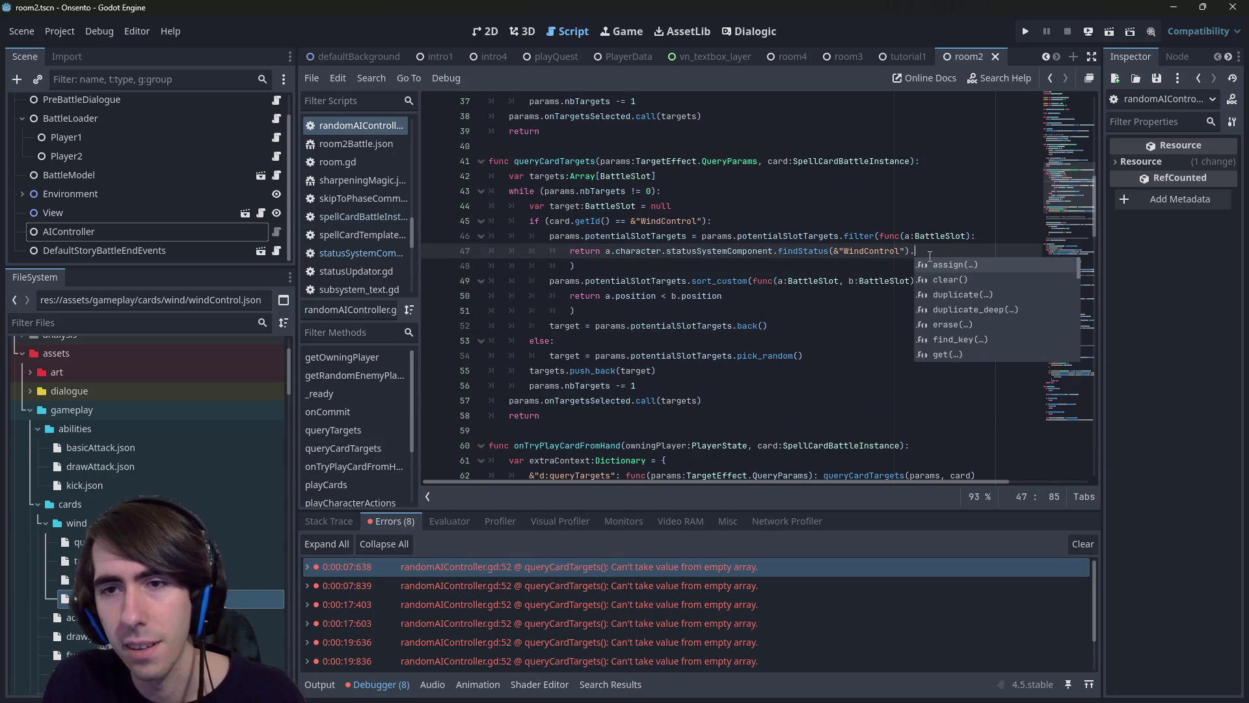
key(ctrl+s)
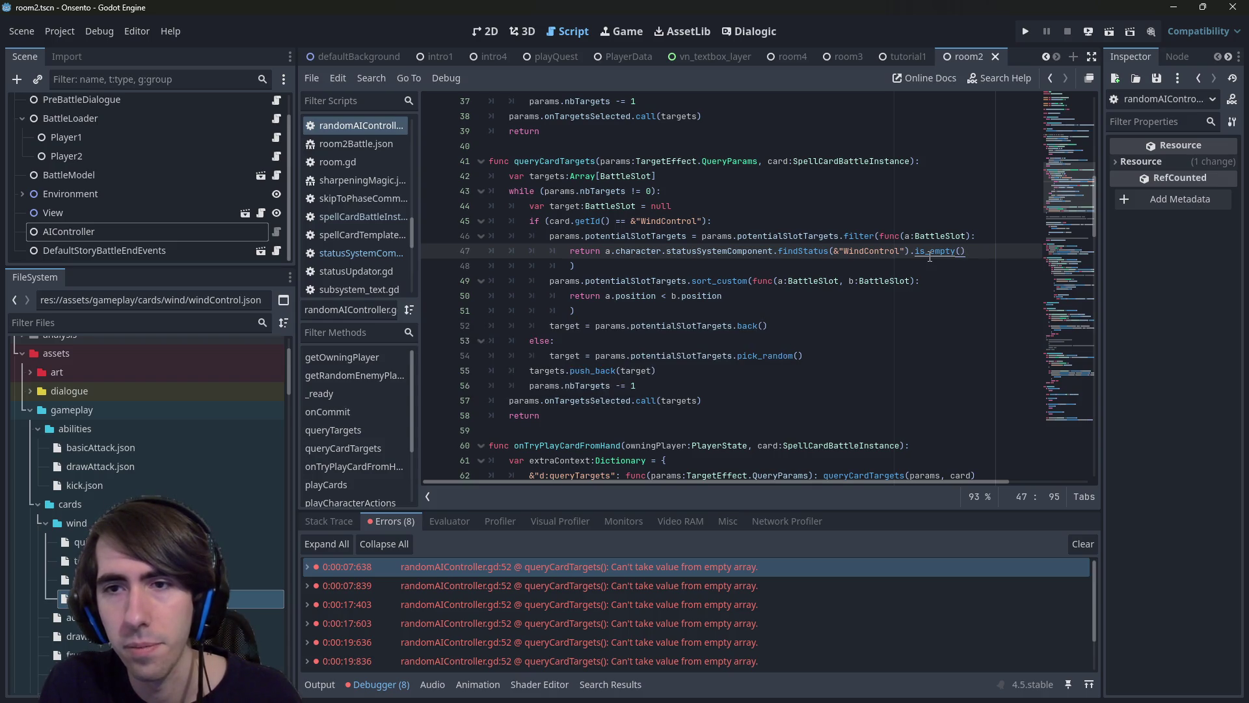
key(ctrl+s)
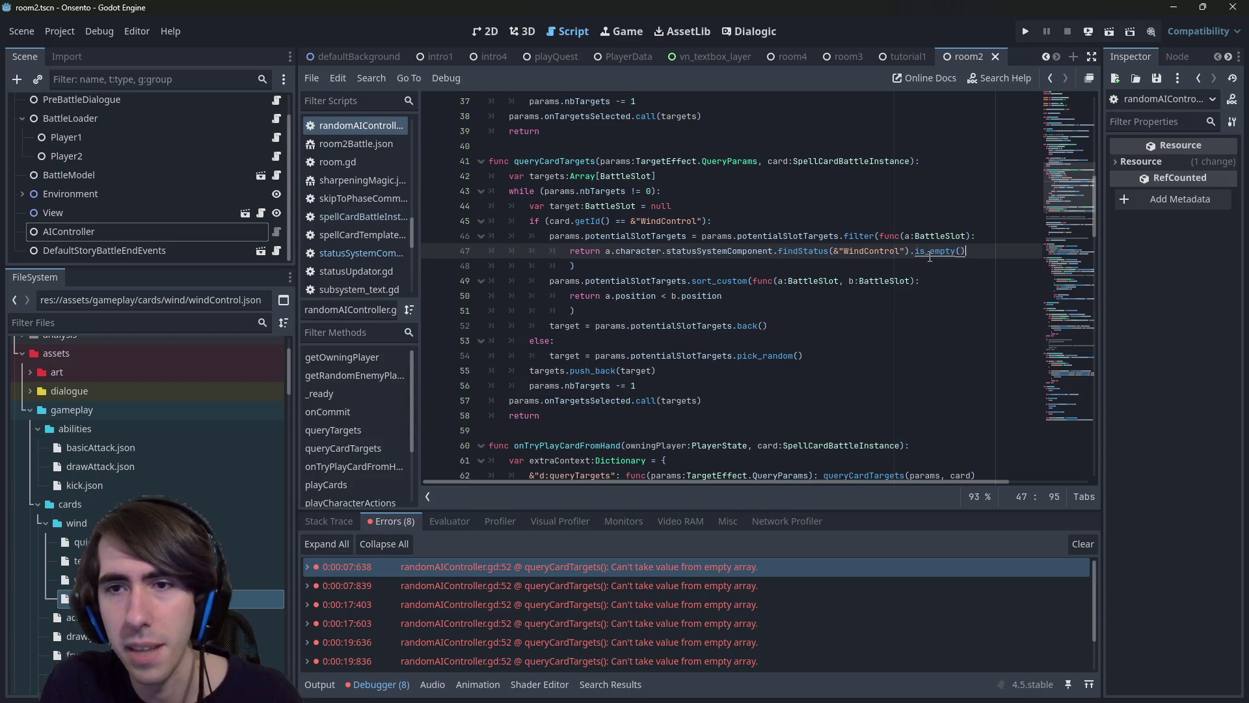
click(1114, 25)
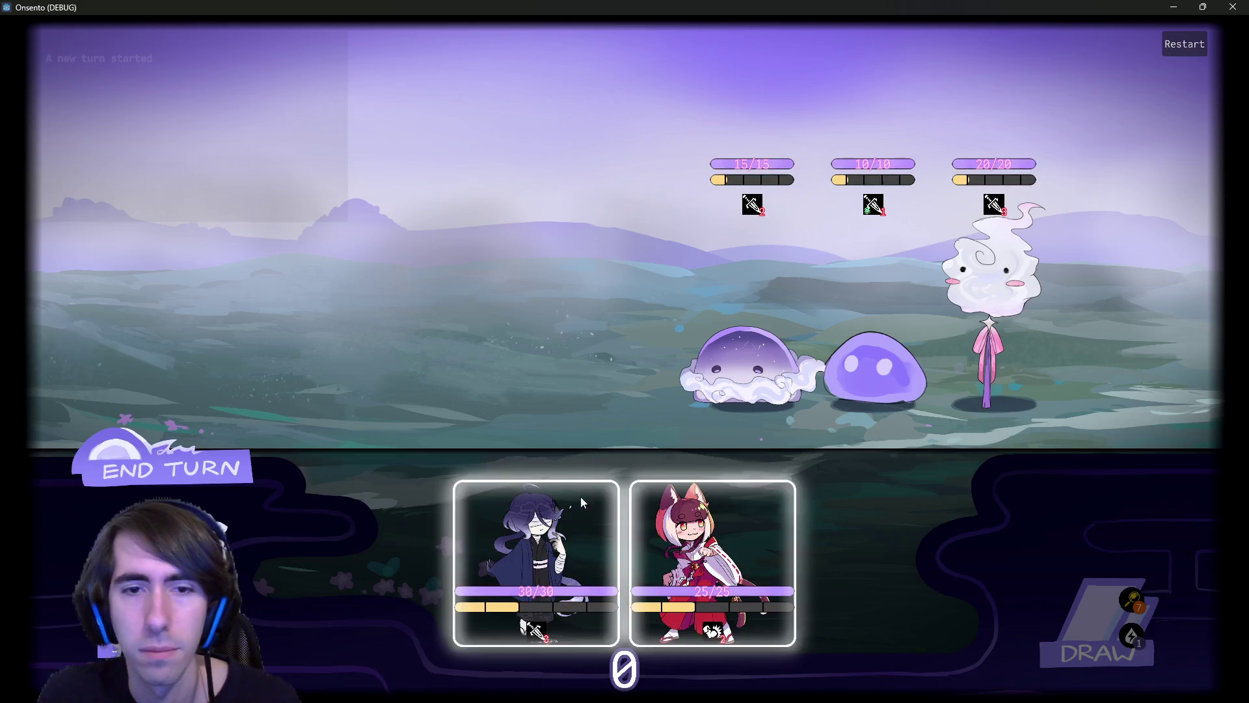
Deploy the purple-haired and fox characters, then buff the blue-haired ally with Motivation.
click(580, 497)
mouse_move(658, 582)
mouse_down()
mouse_move(436, 360)
mouse_move(391, 338)
mouse_up()
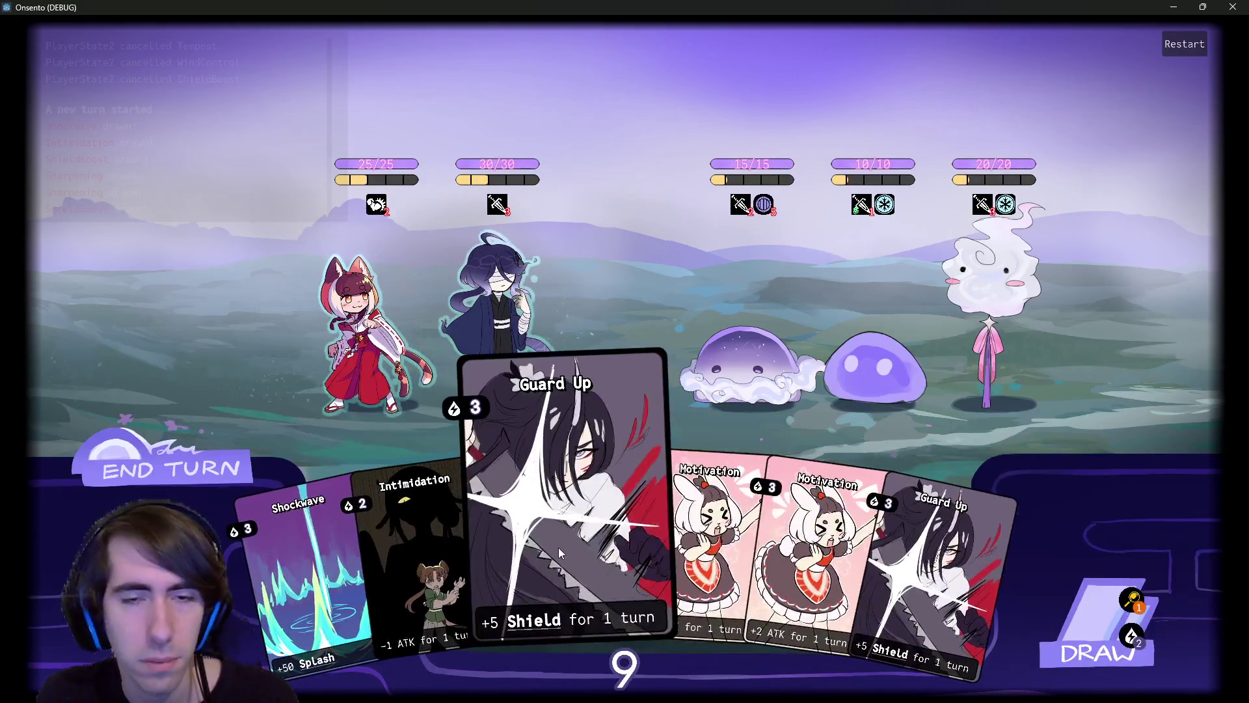
drag(658, 549, 502, 328)
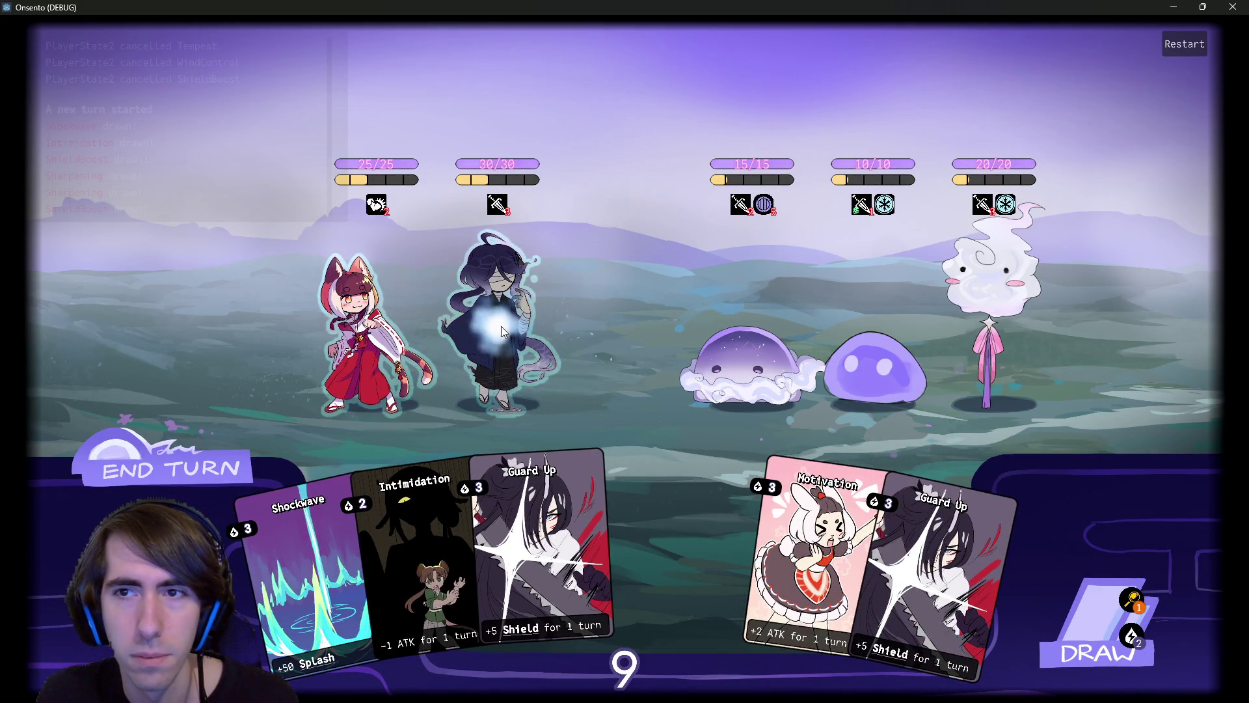
right_click(501, 326)
mouse_move(764, 205)
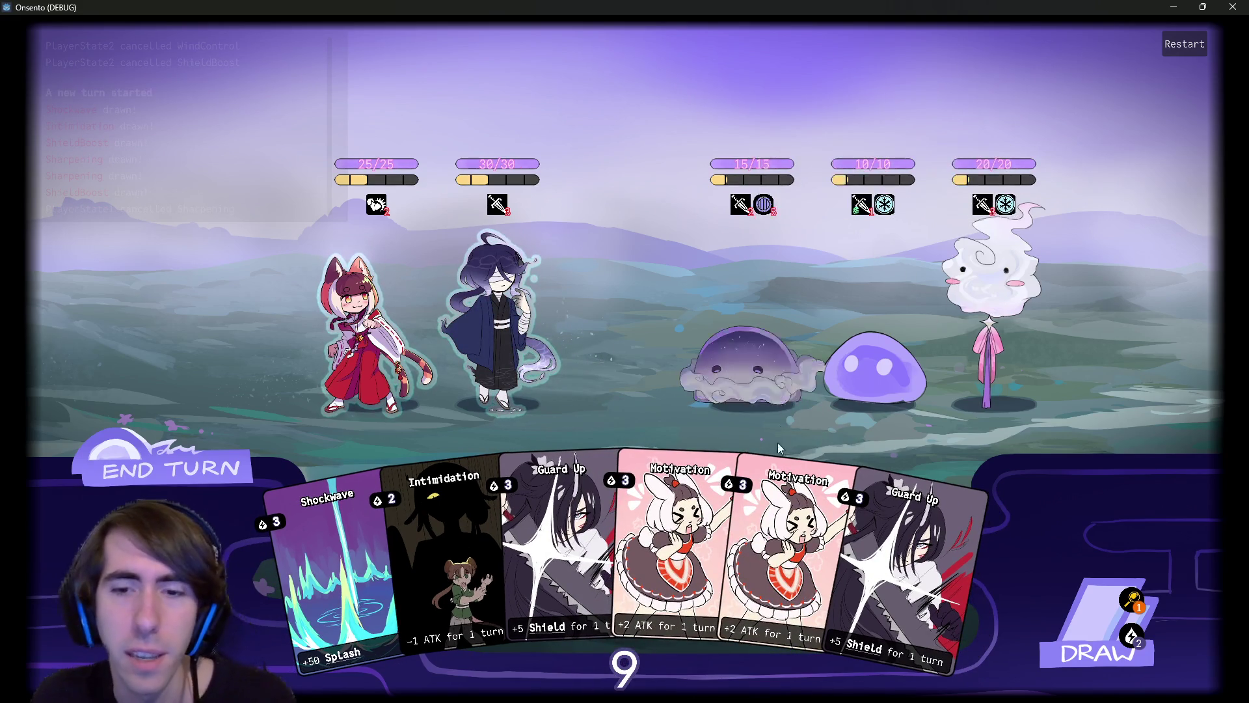
mouse_move(755, 553)
mouse_down()
mouse_move(499, 348)
mouse_move(513, 357)
mouse_up()
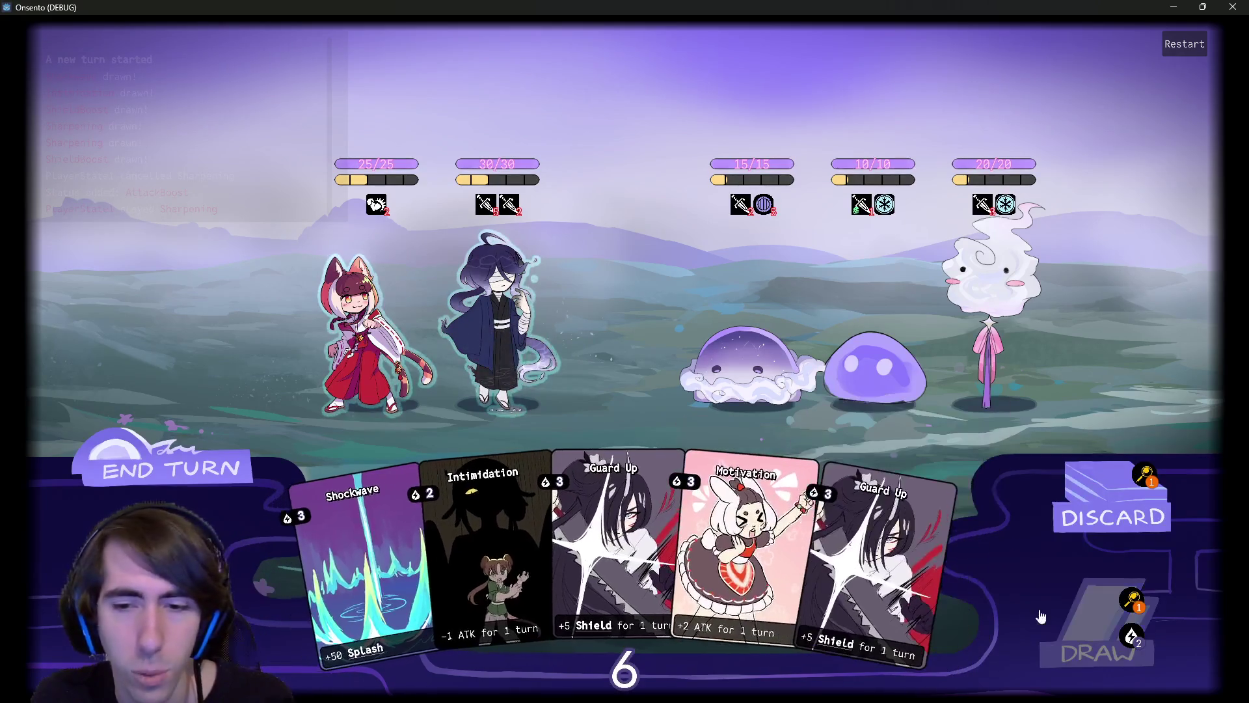
Draw cards, give the second ally two Motivations and a Guard Up shield, and end the turn.
click(1099, 631)
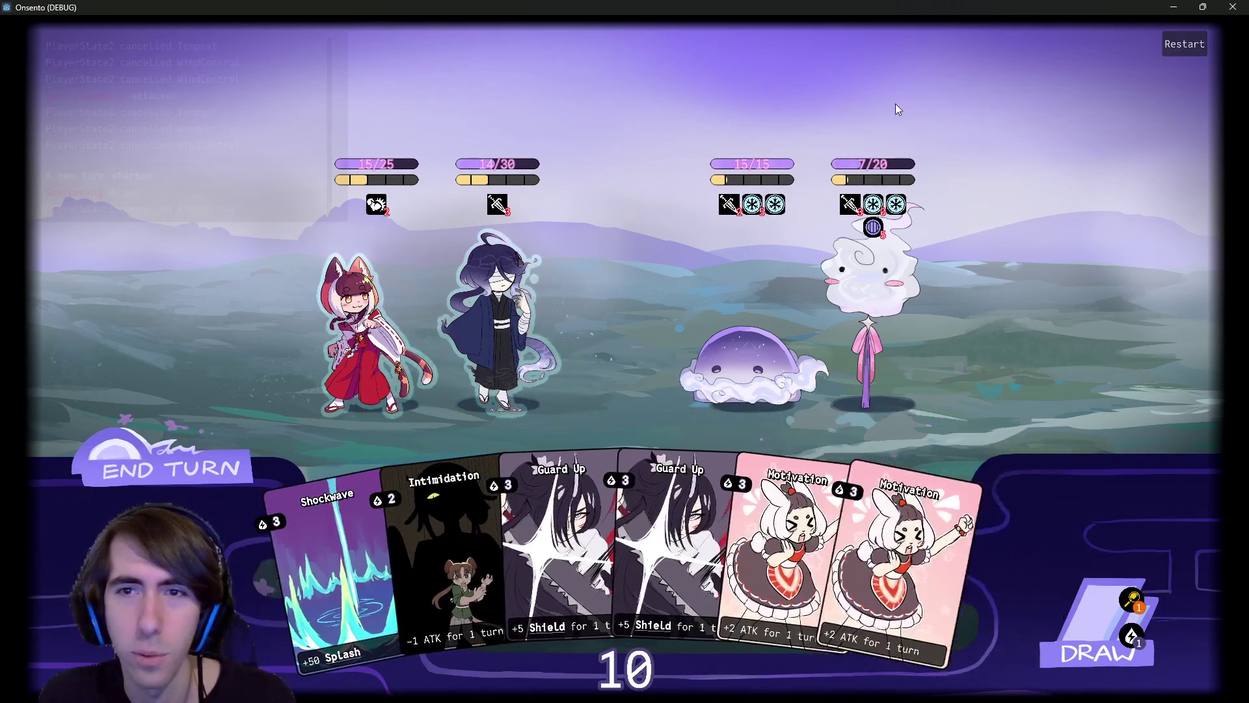
drag(904, 565, 498, 325)
drag(862, 517, 498, 325)
drag(906, 565, 498, 325)
click(1083, 598)
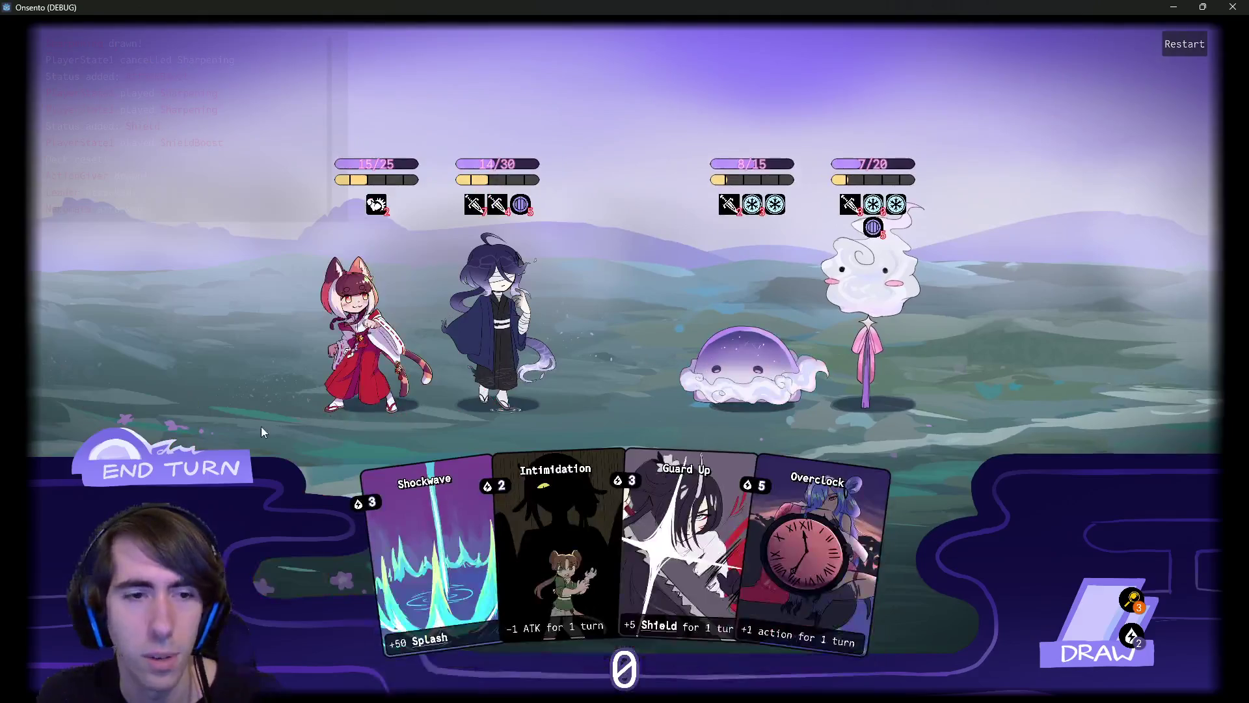
click(196, 465)
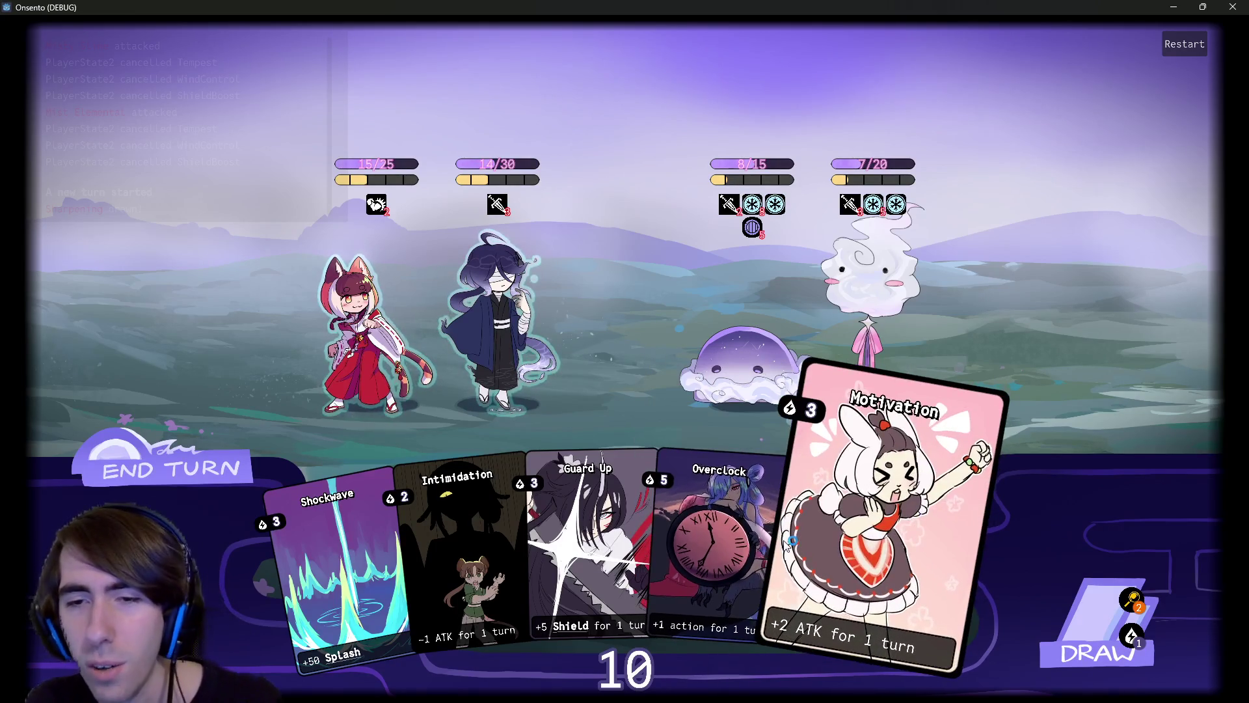
Play Motivation on the cat-girl and Overclock on the second character, draw, and end the turn.
drag(790, 542, 419, 317)
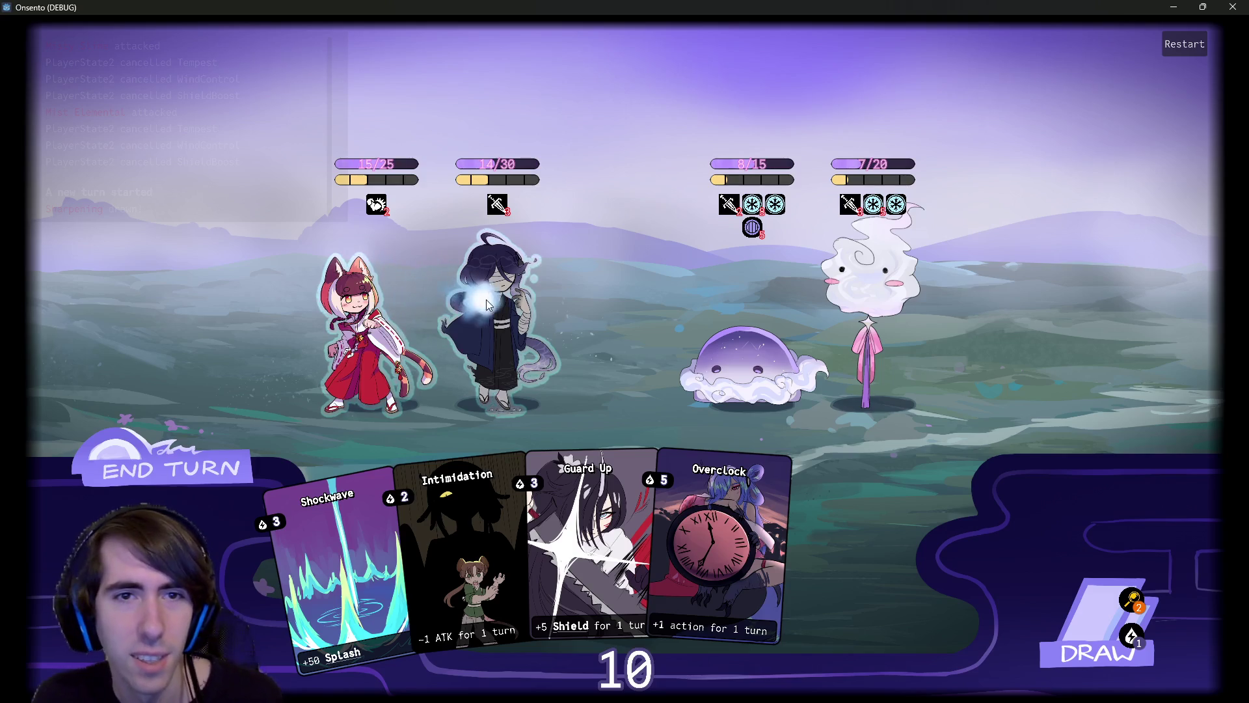
click(508, 313)
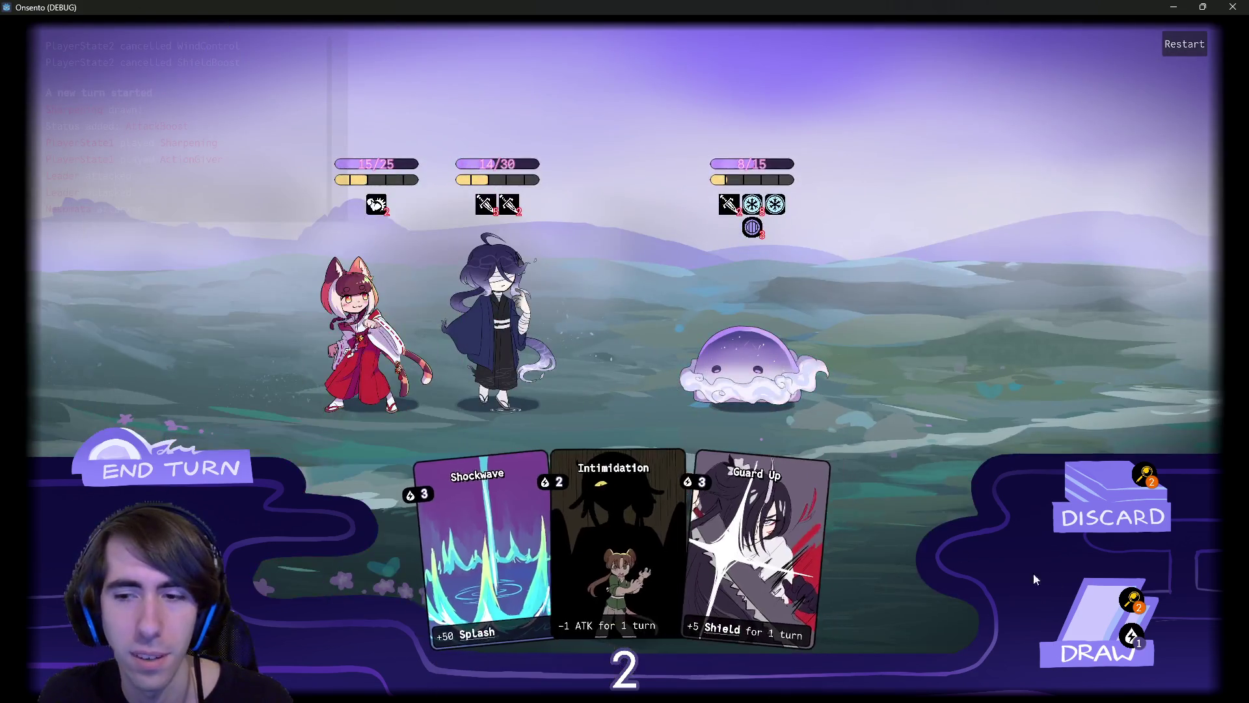
click(1069, 592)
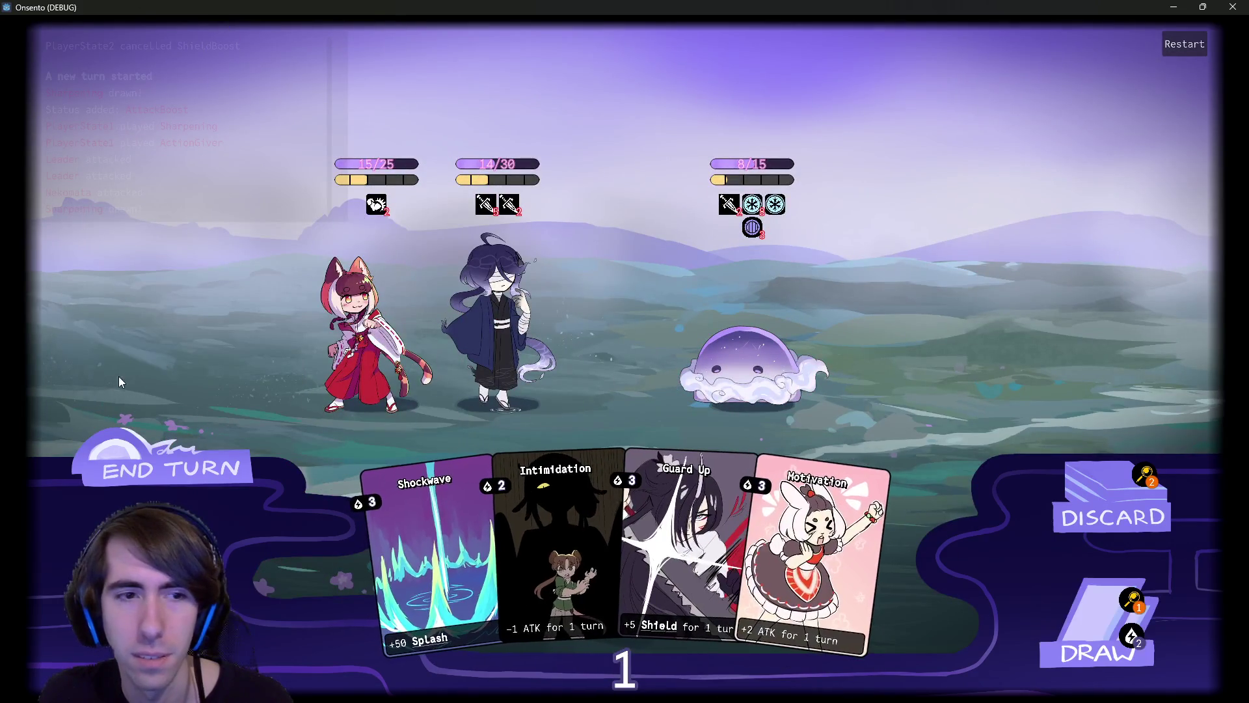
click(159, 446)
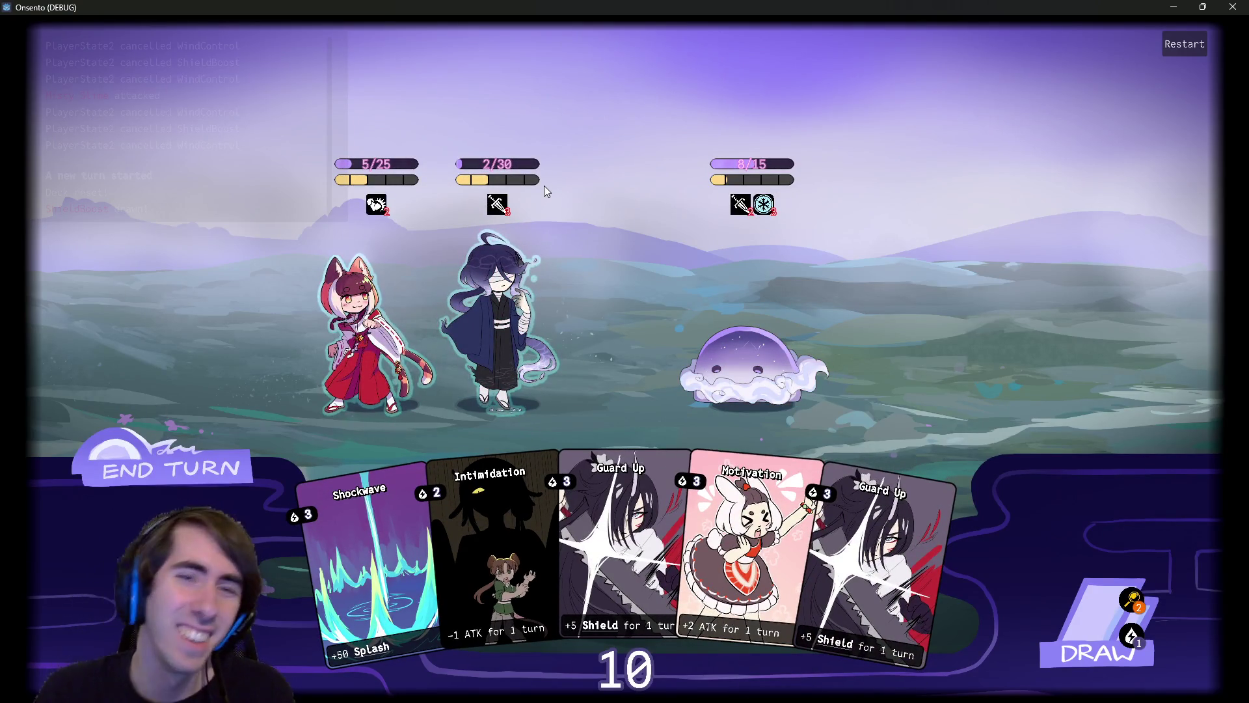
Give the blindfolded character two Motivations, then buff the cat-girl with Motivation and Overclock.
drag(748, 514, 524, 325)
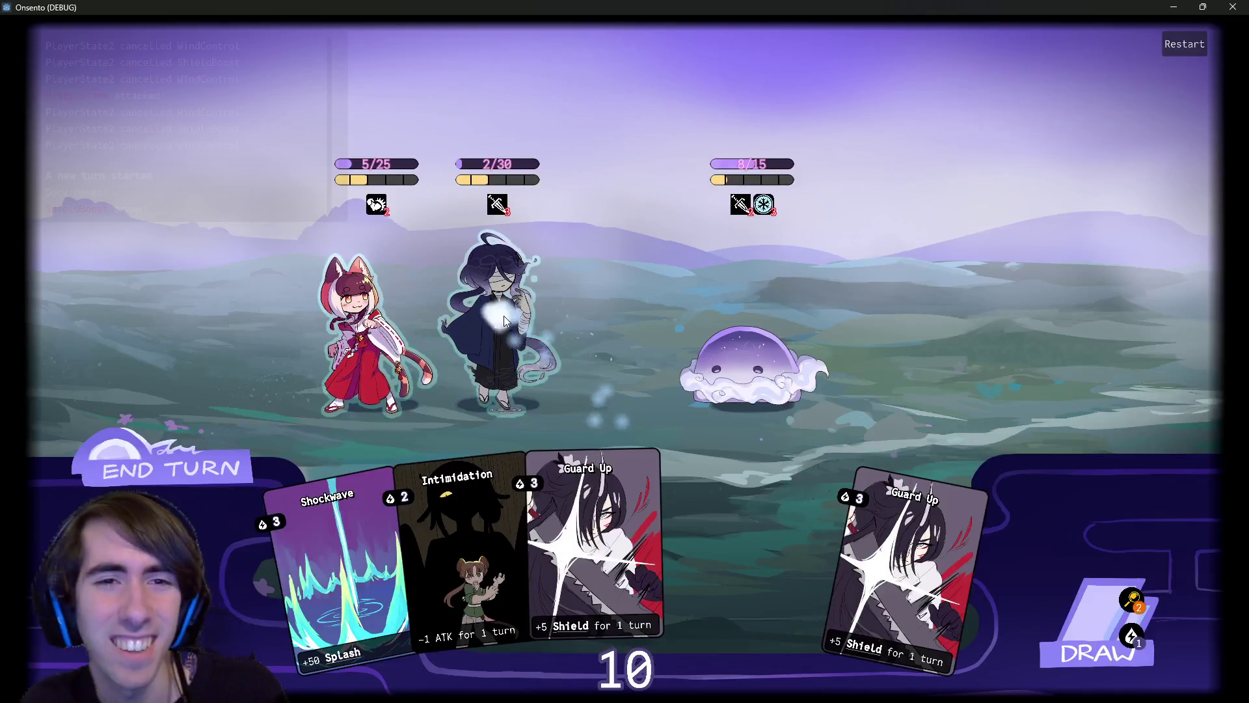
click(1050, 608)
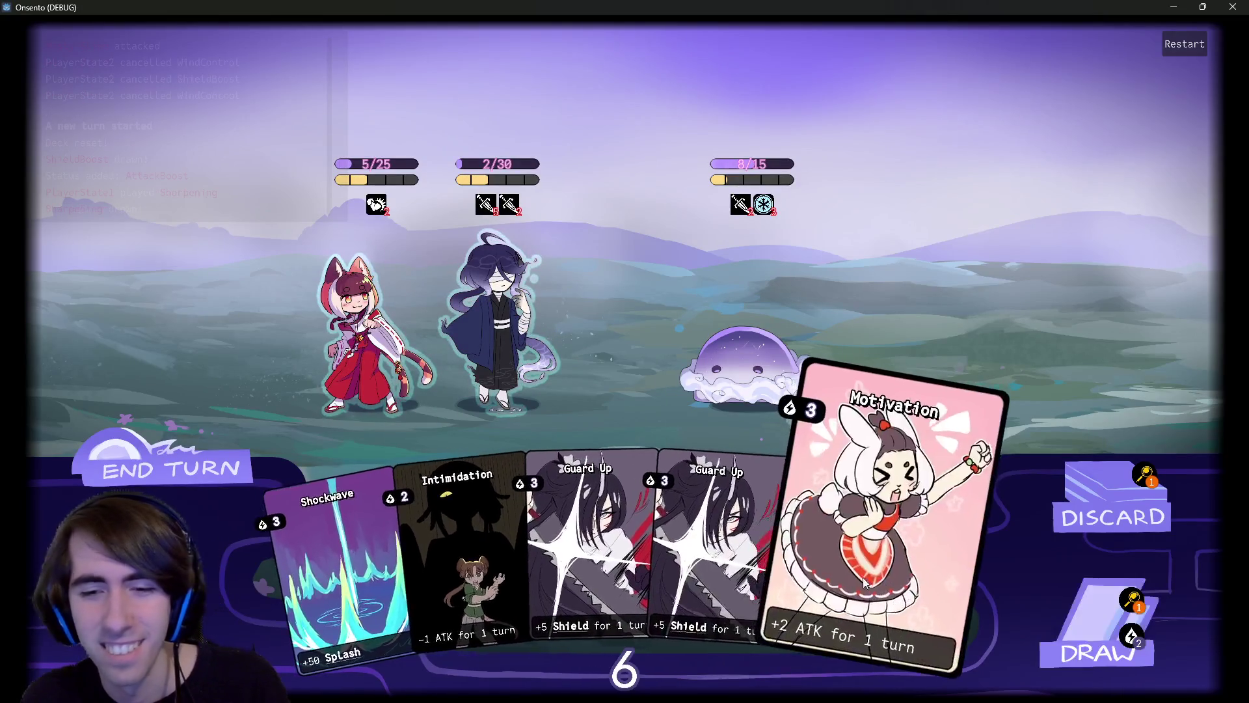
click(1050, 607)
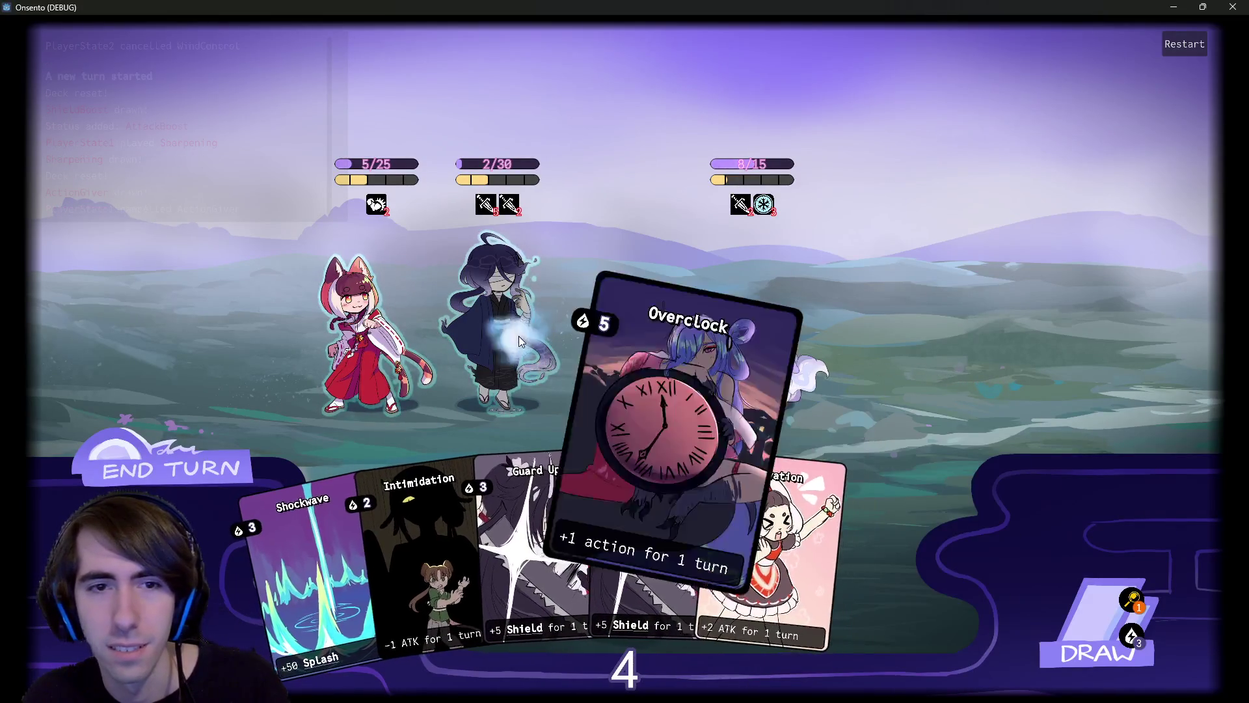
drag(823, 540, 501, 312)
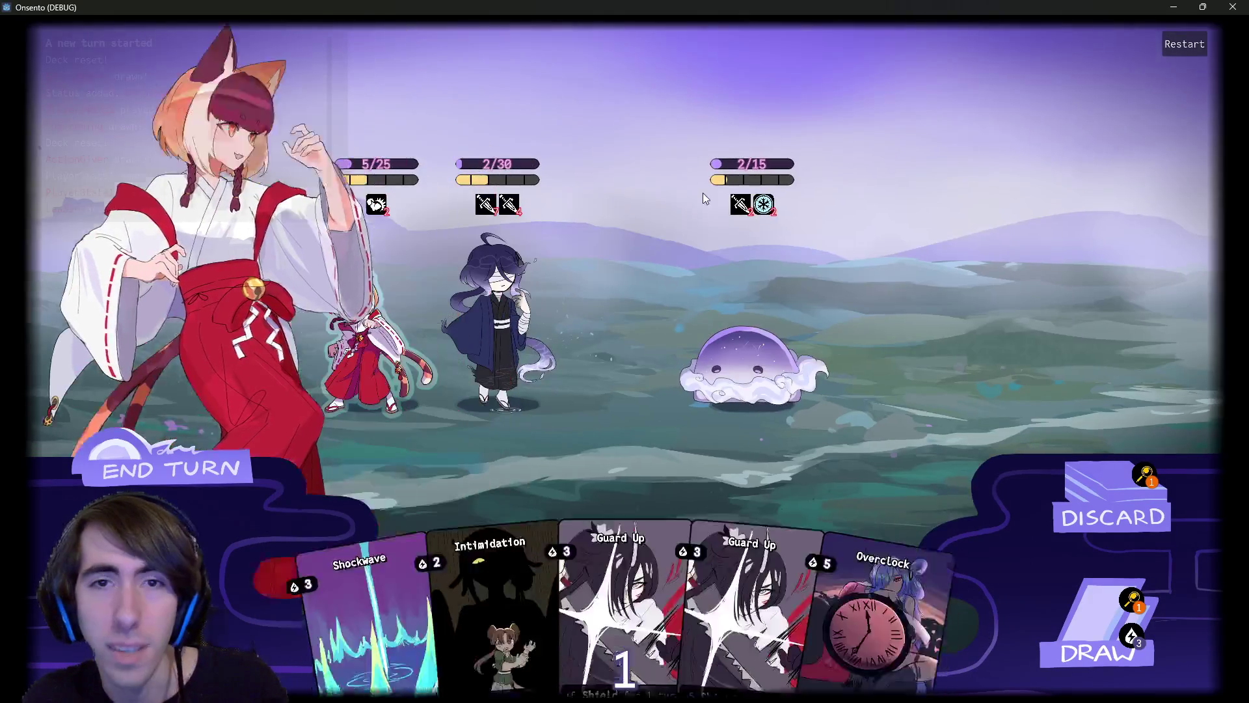
mouse_move(776, 202)
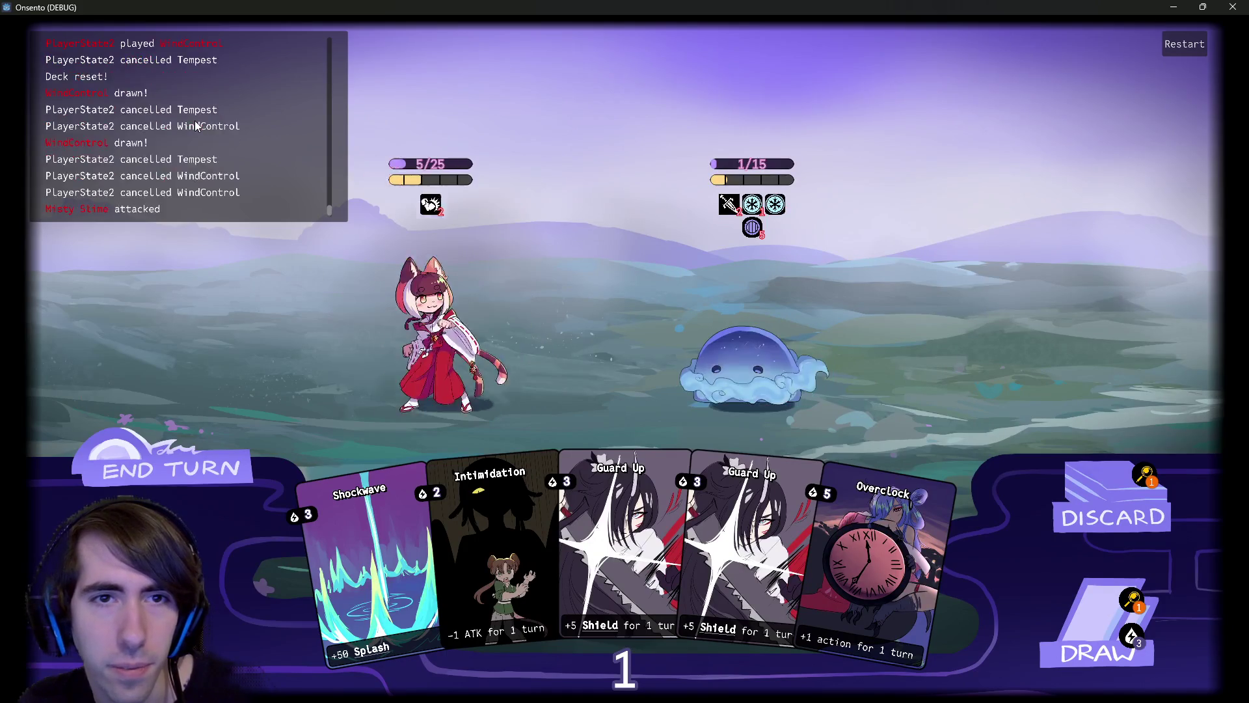
mouse_move(760, 228)
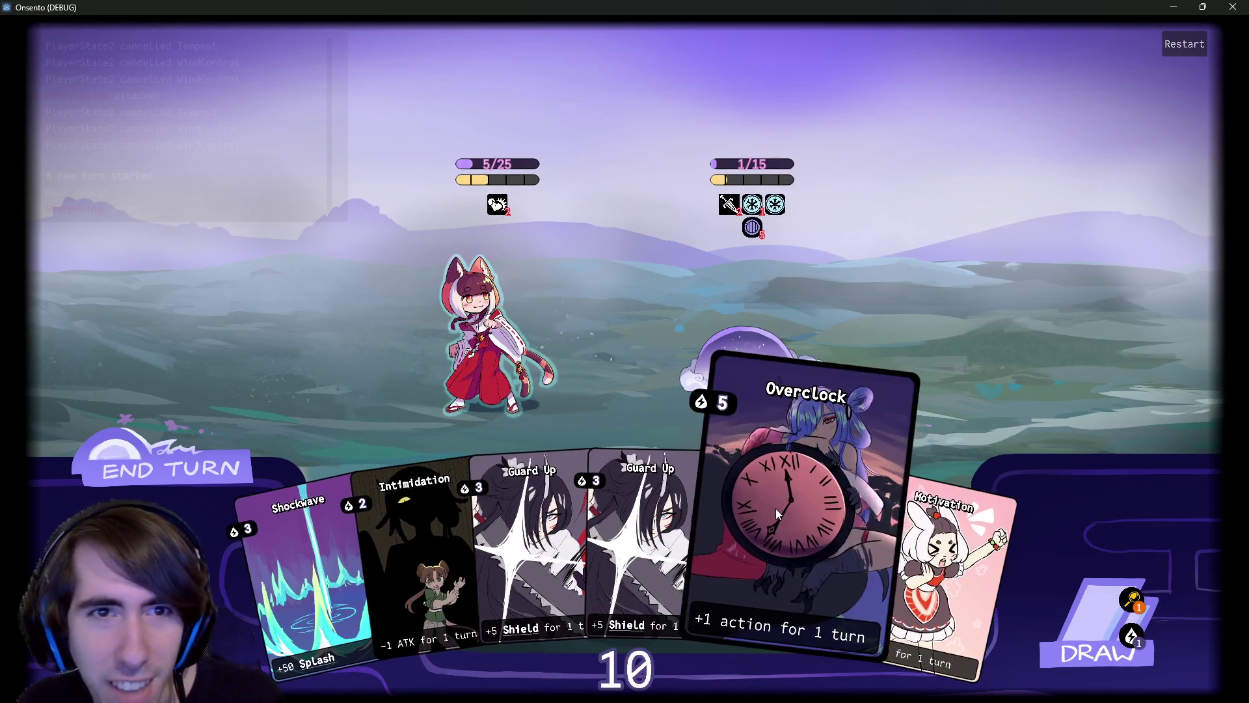
drag(888, 525, 535, 327)
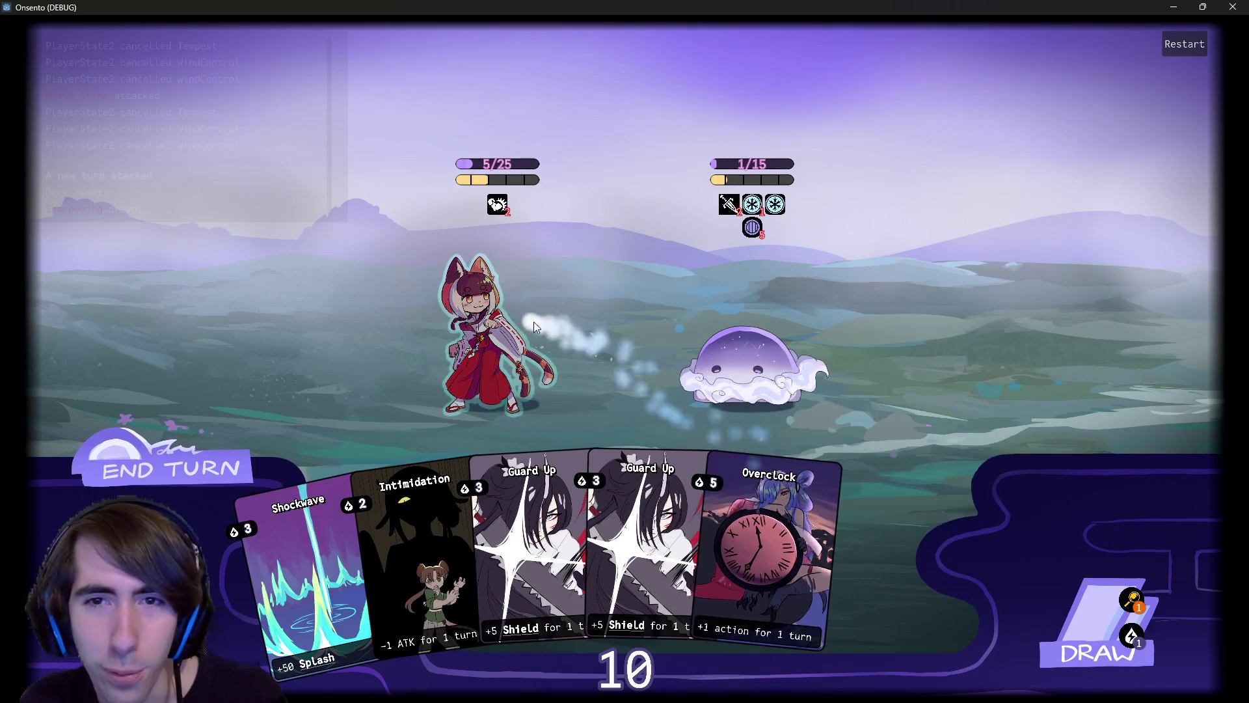
drag(876, 514, 478, 330)
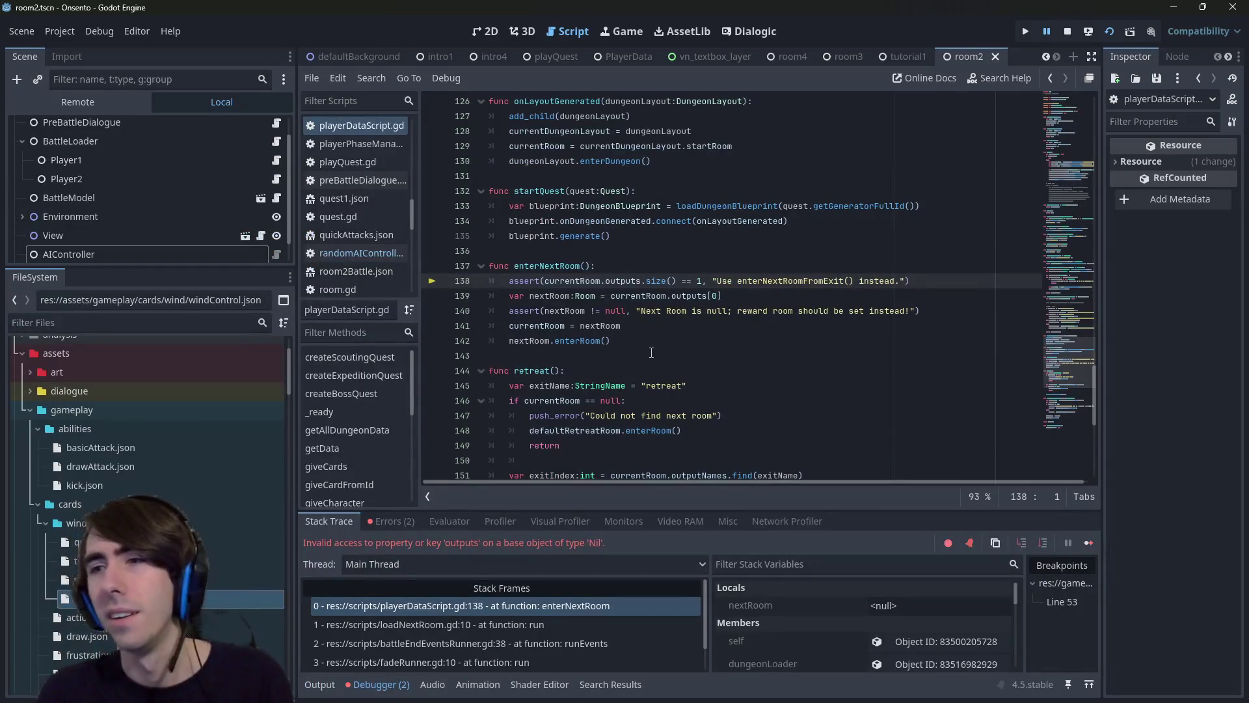
Stop the errored debug run, relaunch the game, and place the dark-haired character on the battlefield.
click(1067, 32)
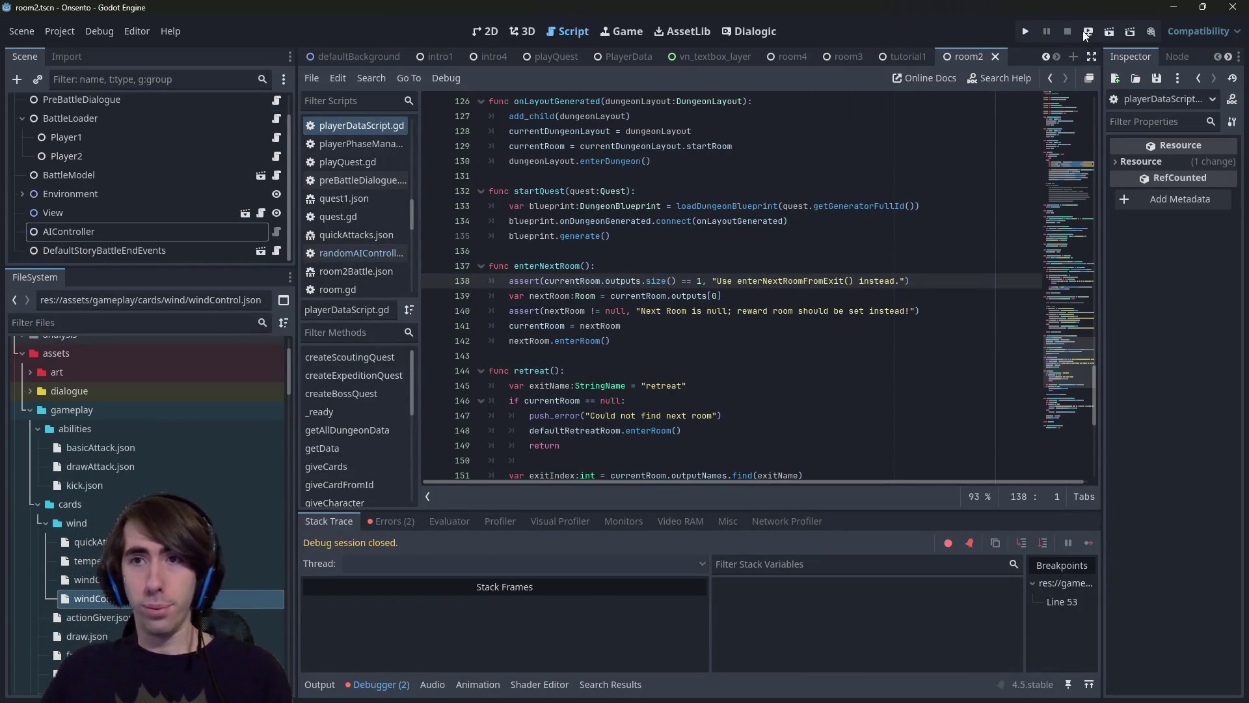
click(1110, 32)
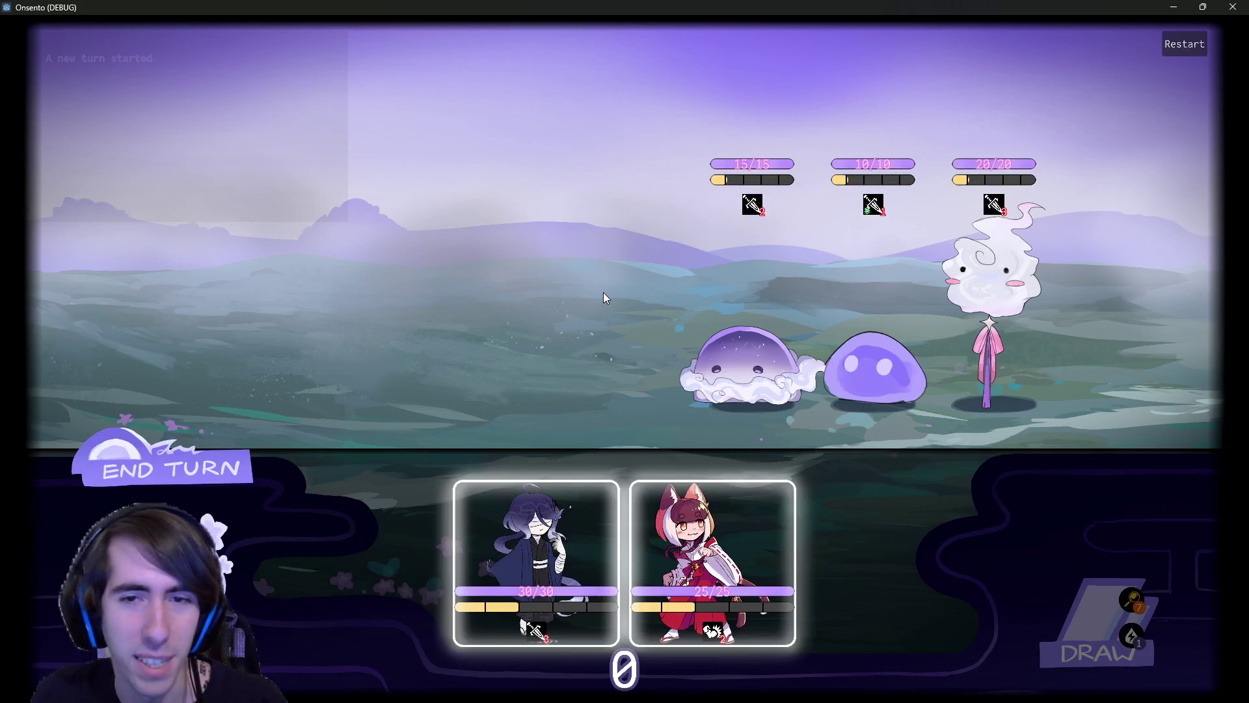
drag(530, 507, 504, 365)
Place the fox-girl, buff the dark-haired ally with Motivation and Overclock, and attack the slime.
drag(541, 529, 372, 346)
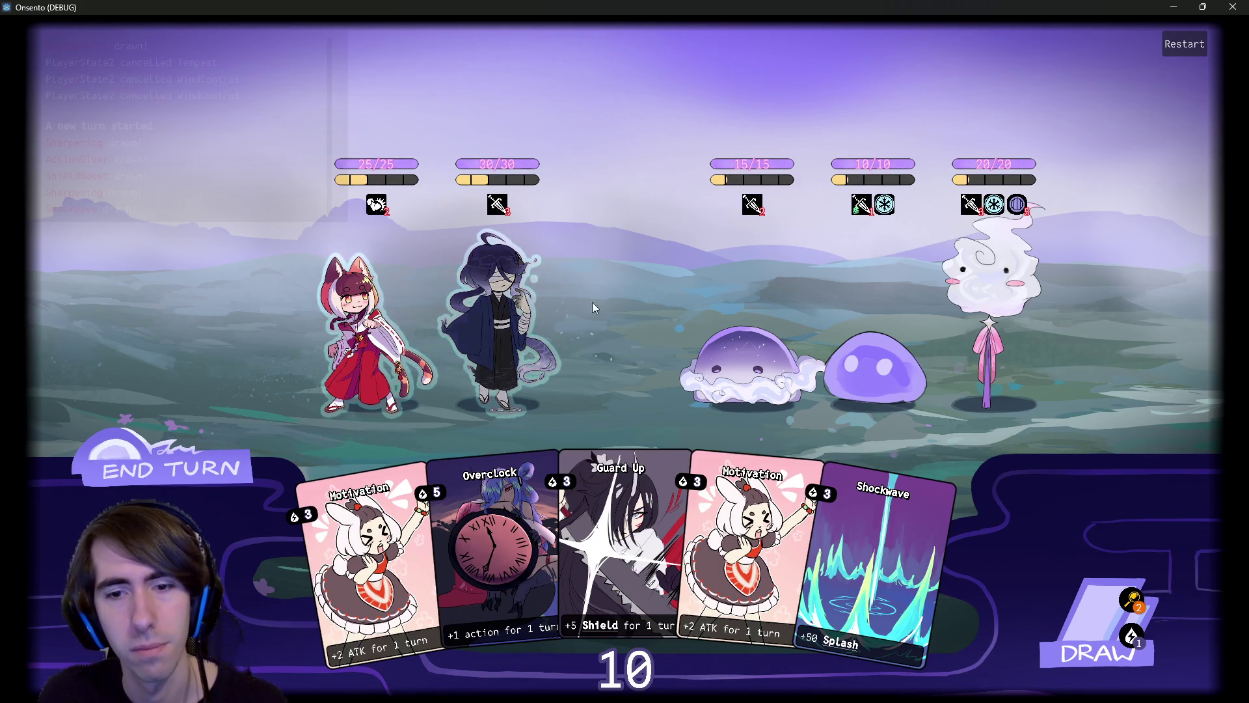
mouse_move(767, 493)
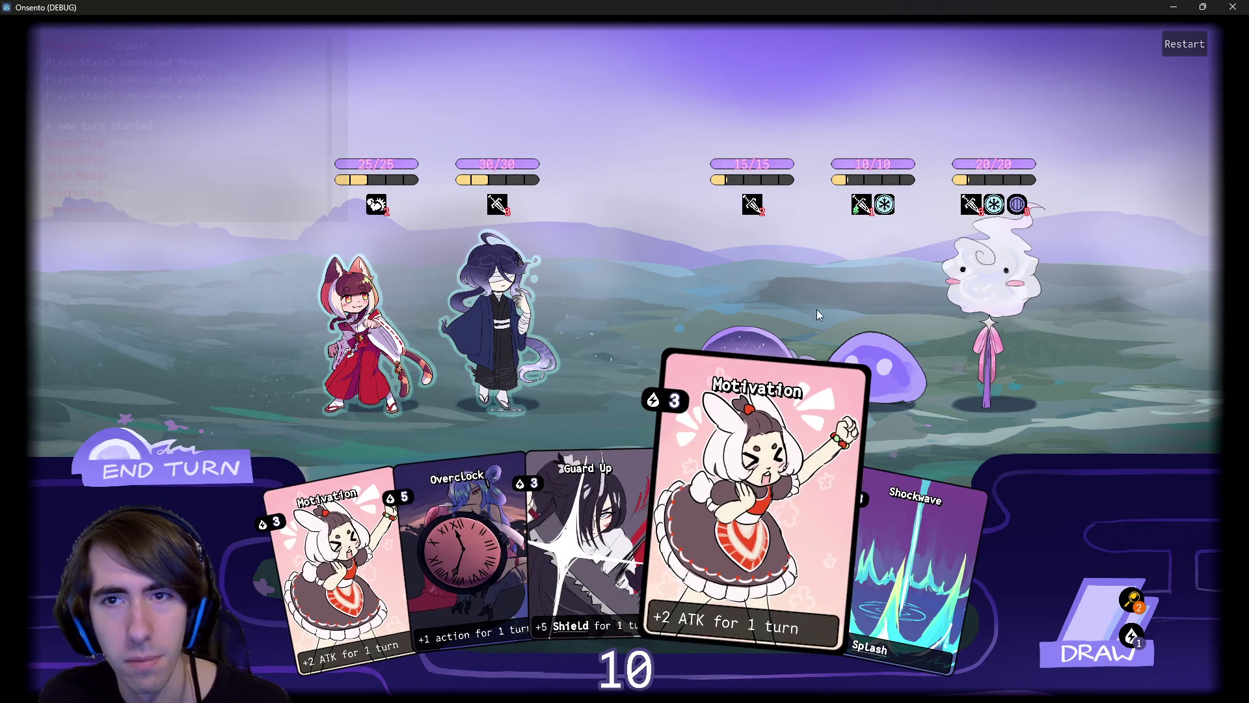
mouse_move(894, 205)
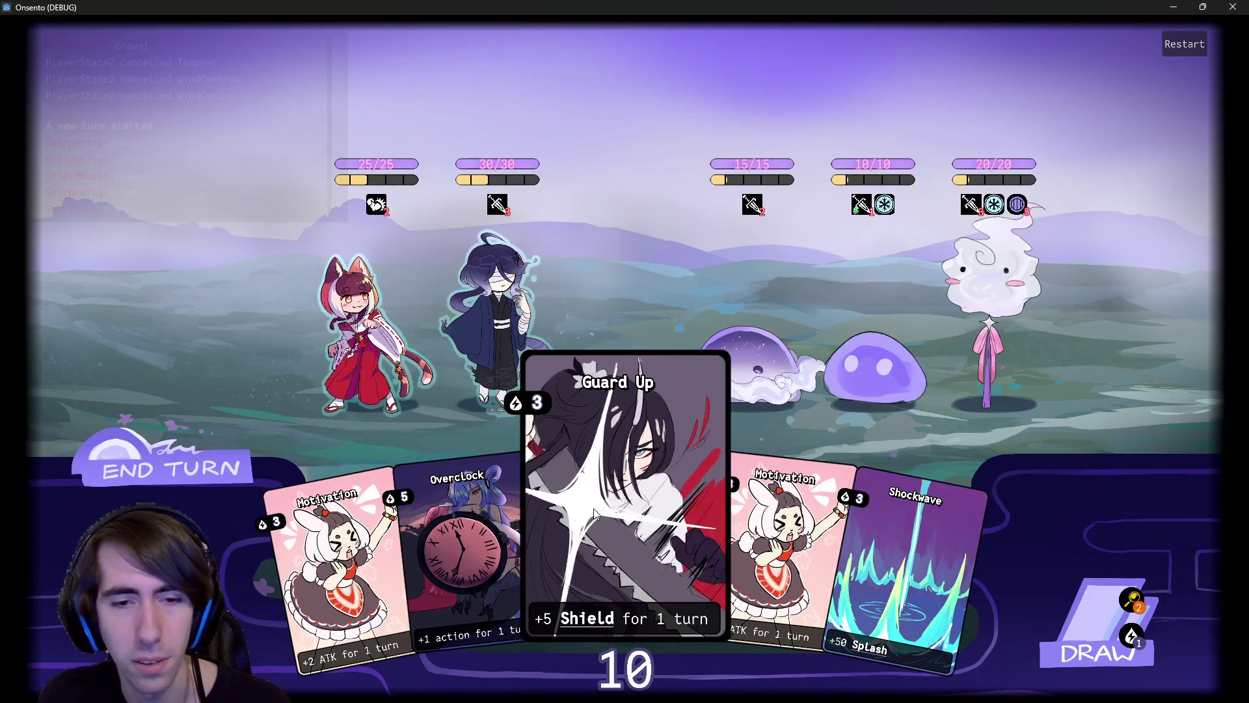
mouse_move(741, 524)
drag(742, 524, 502, 357)
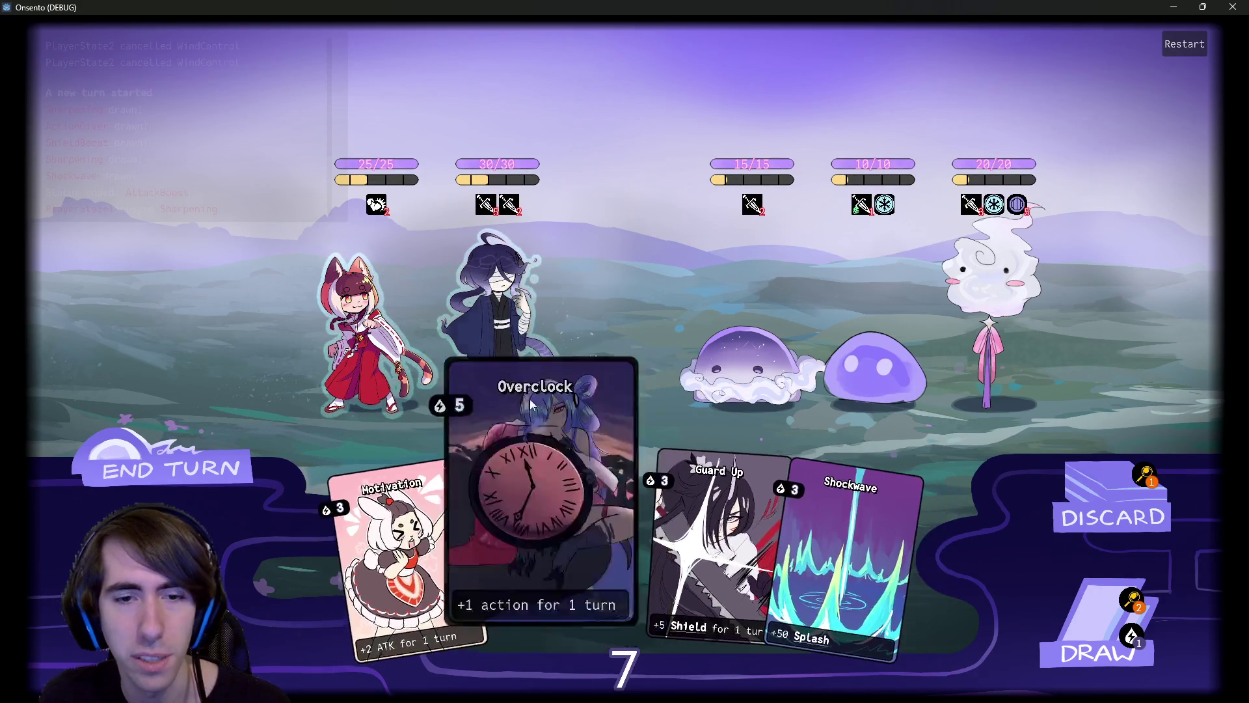
drag(507, 495, 496, 312)
click(802, 351)
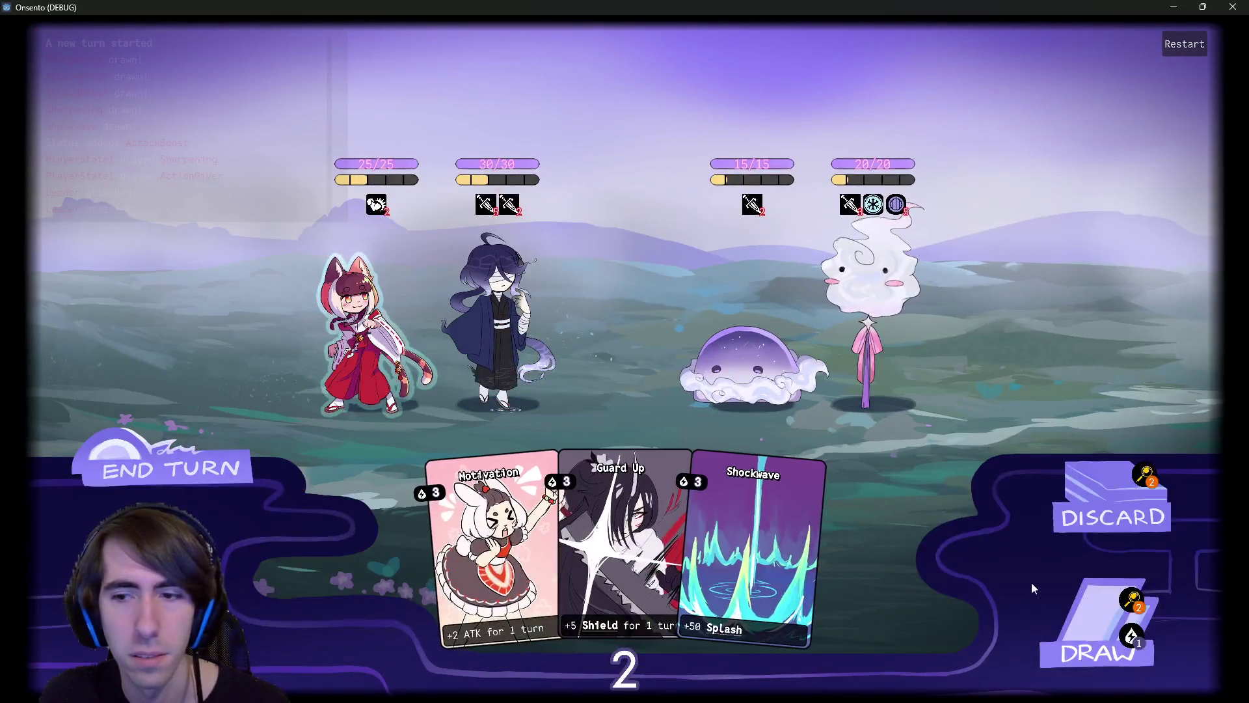
Draw a card, attack the jelly with the fox-girl, and end the turn.
click(1093, 625)
click(206, 446)
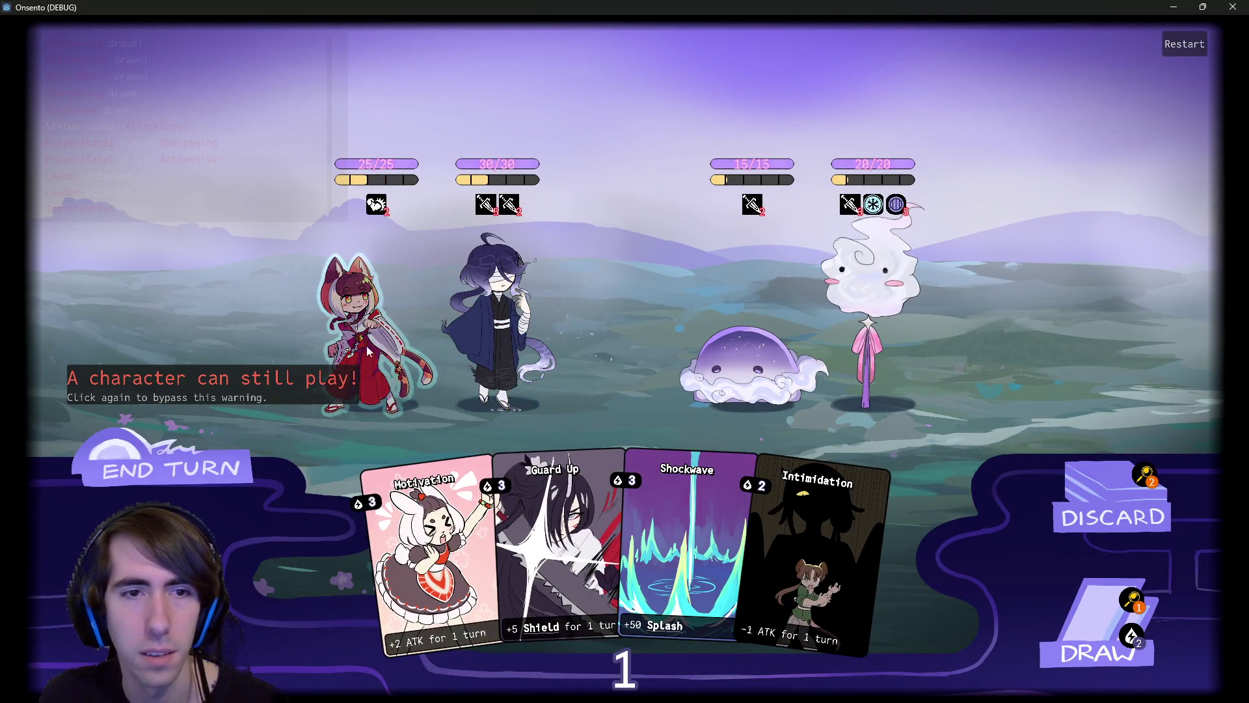
click(749, 365)
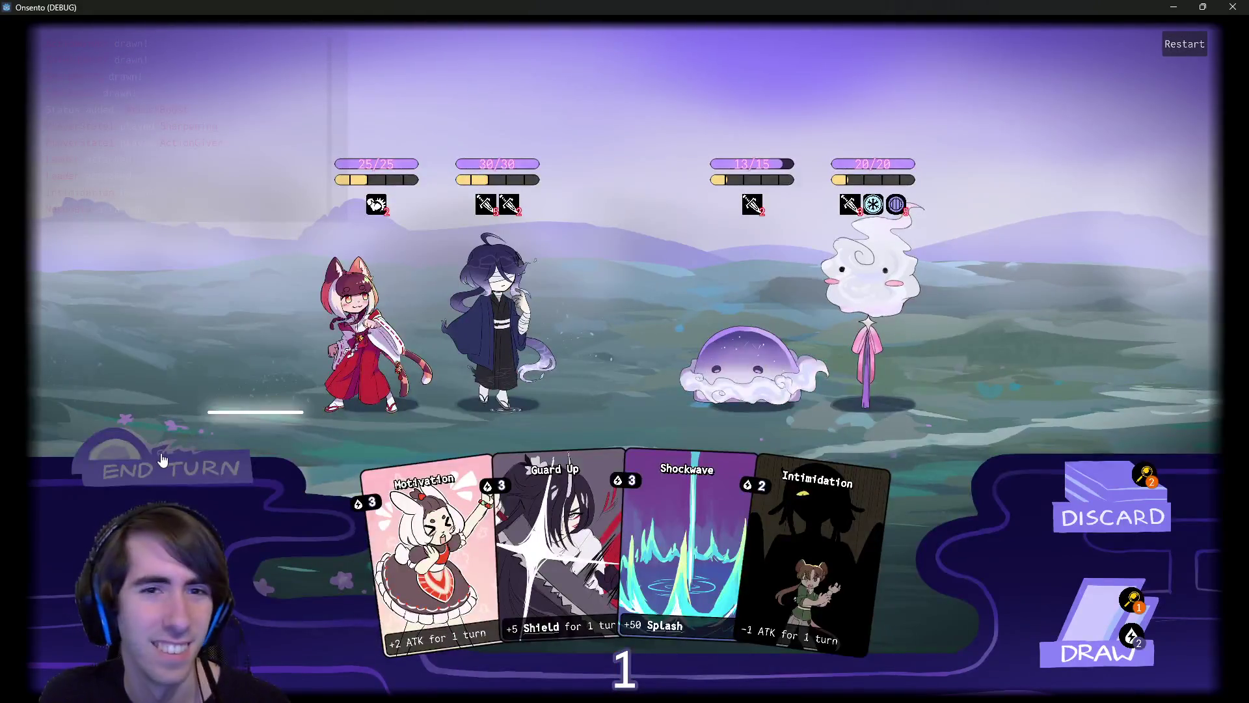
click(163, 460)
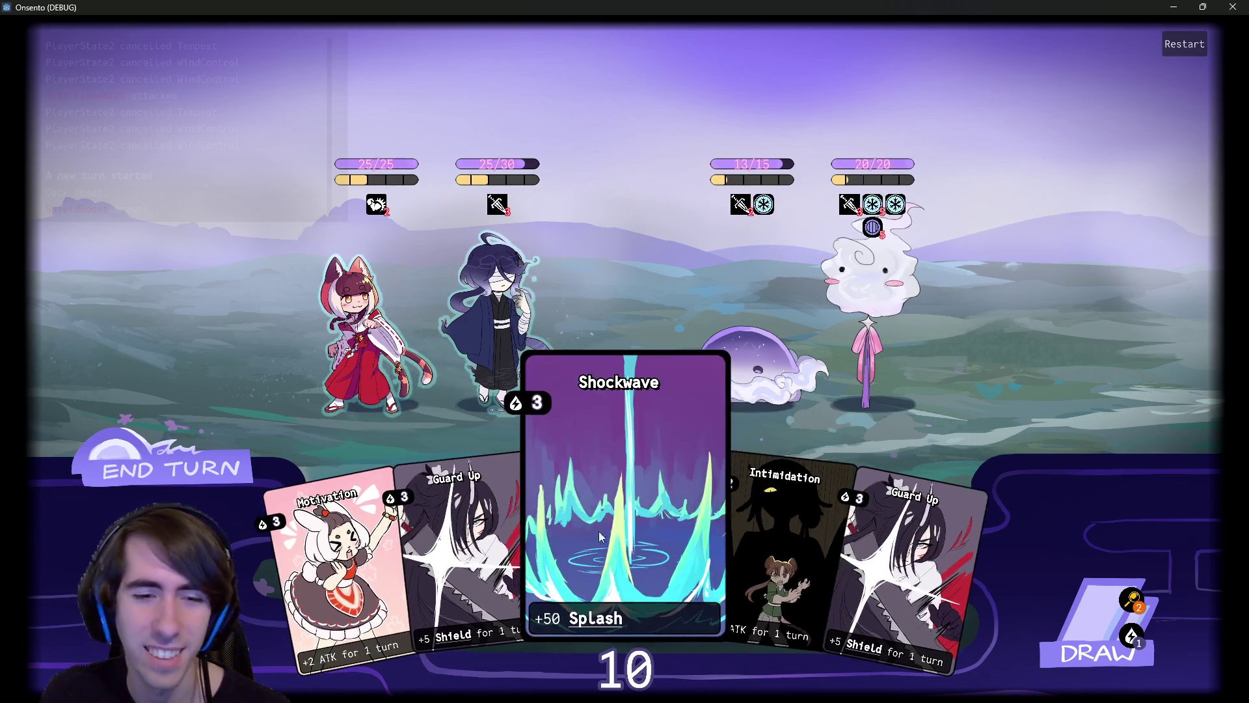
Stack Motivations and a Guard Up shield on the dark-haired ally, play Overclock, draw, and end the turn.
drag(345, 566, 522, 317)
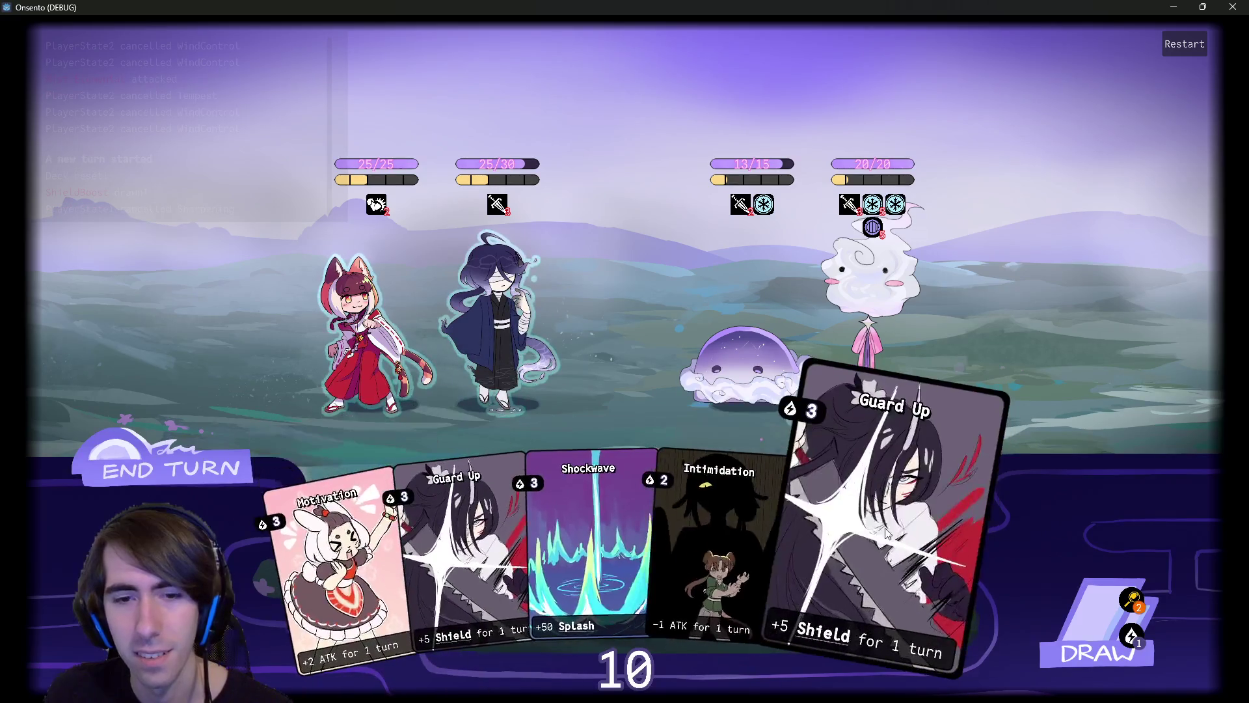
drag(885, 532, 523, 284)
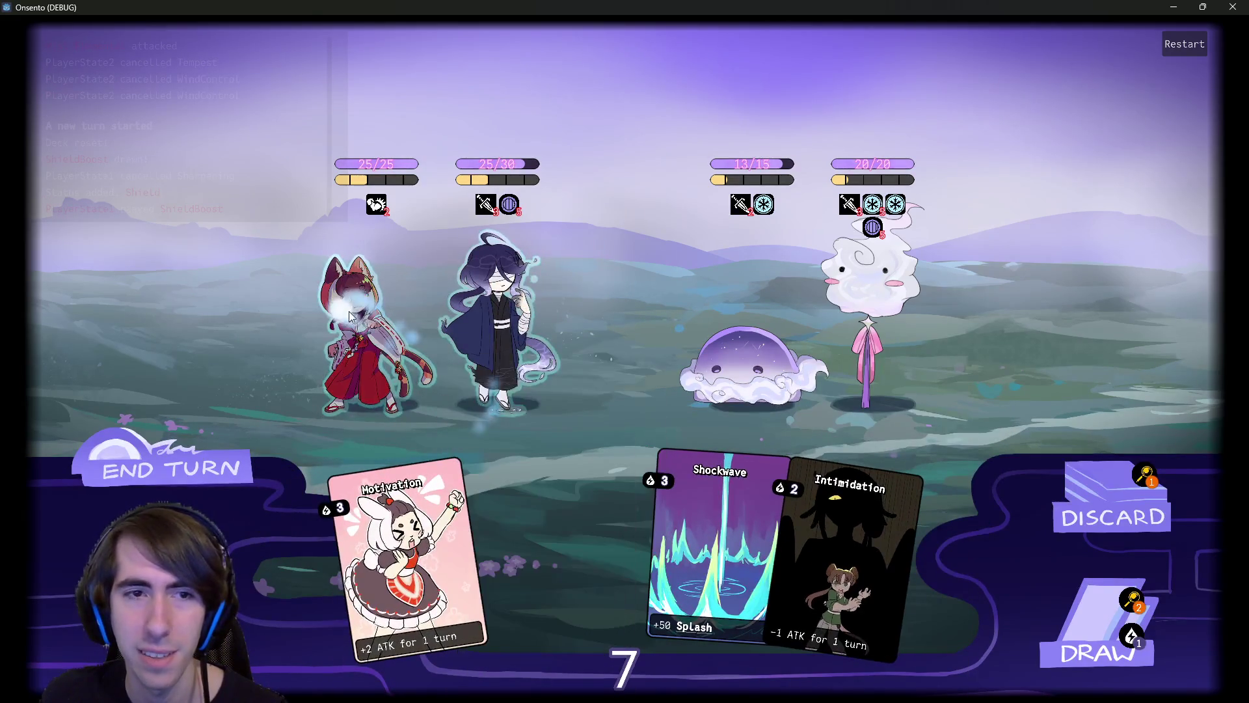
drag(494, 573, 497, 312)
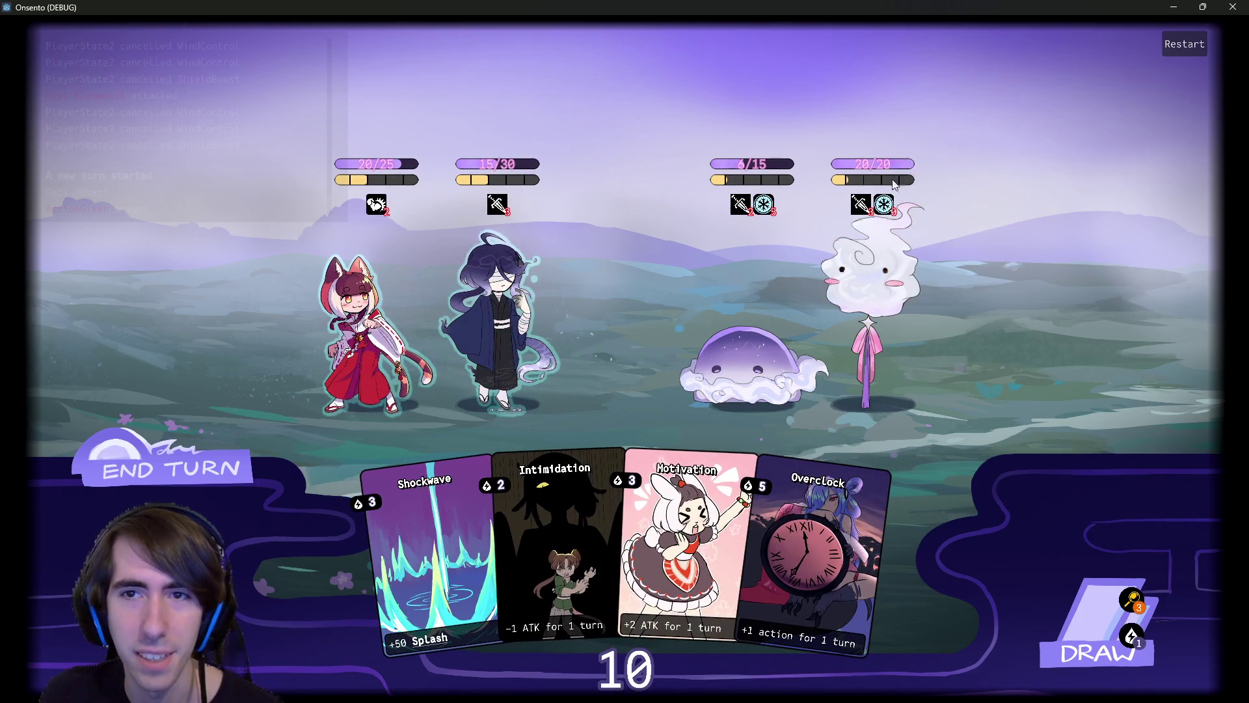
mouse_move(892, 207)
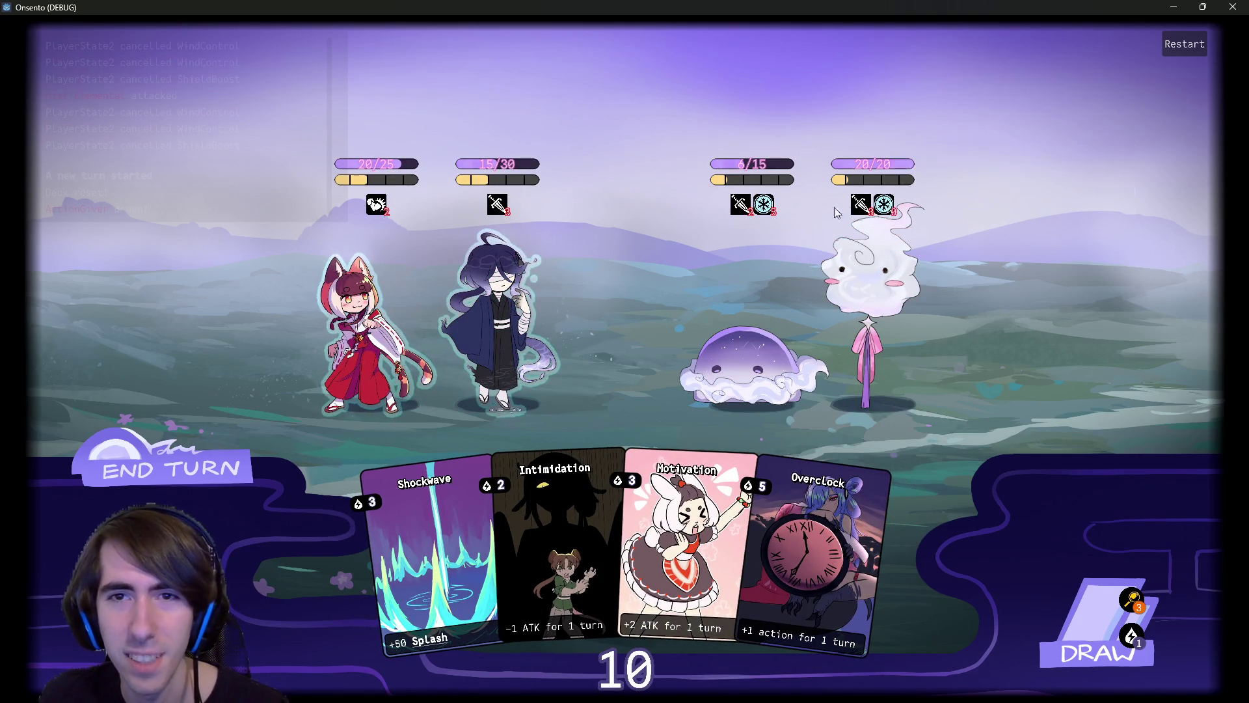
mouse_move(765, 207)
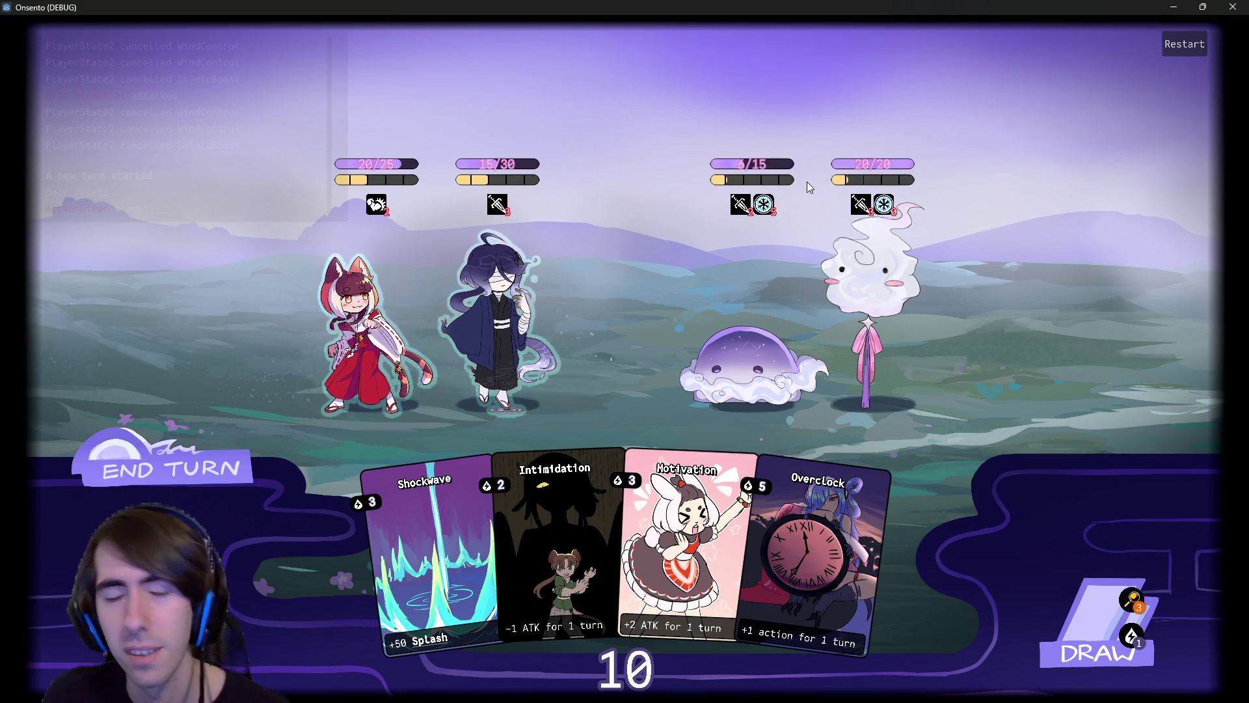
mouse_move(733, 513)
mouse_down()
mouse_move(596, 385)
mouse_move(488, 314)
mouse_up()
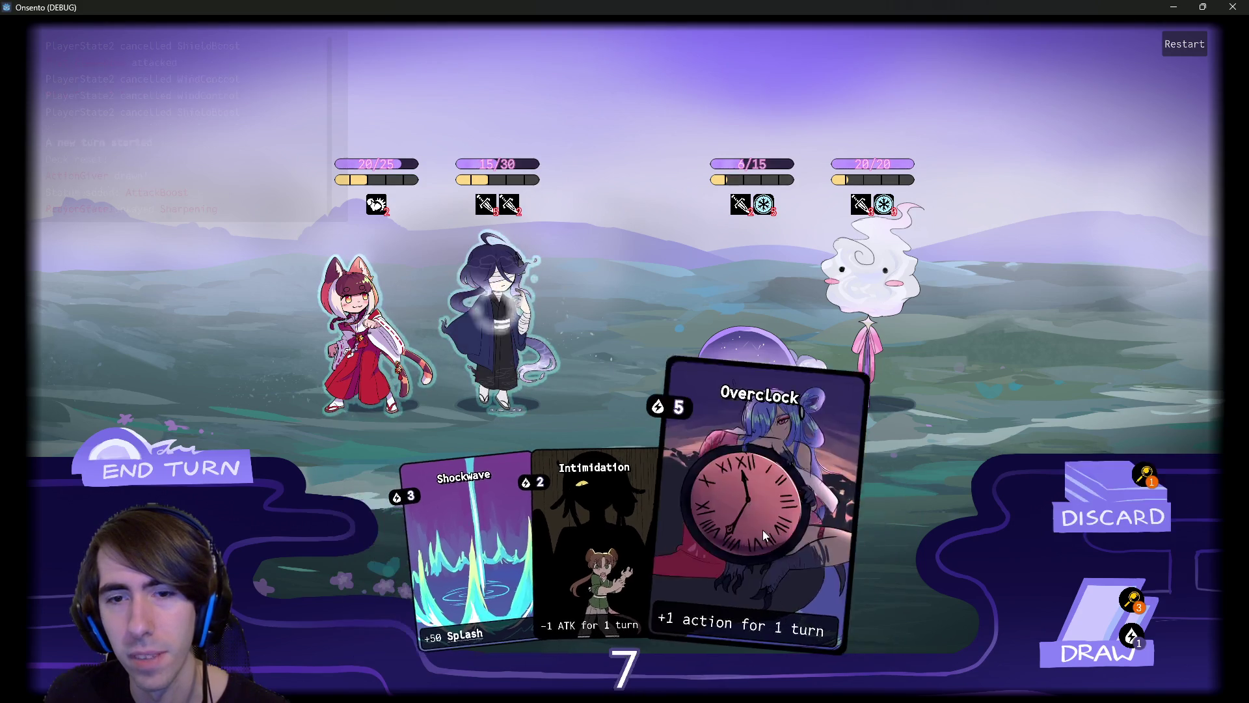
click(762, 530)
click(1096, 624)
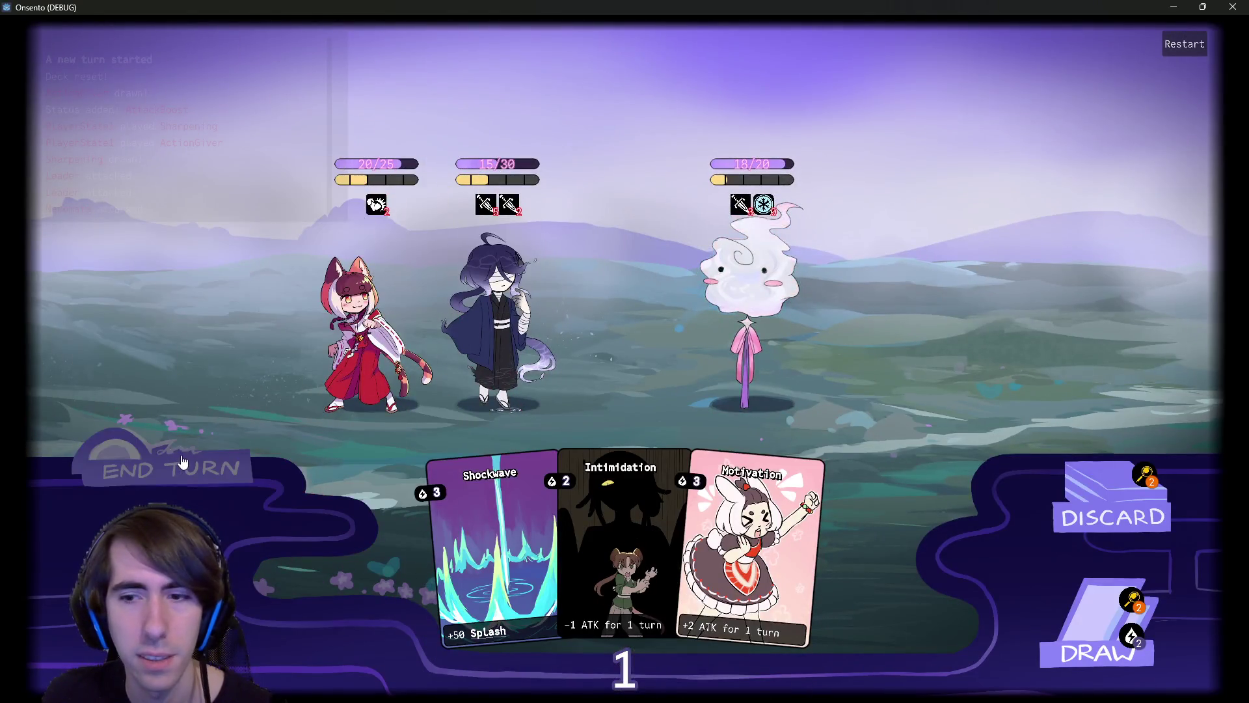
click(182, 462)
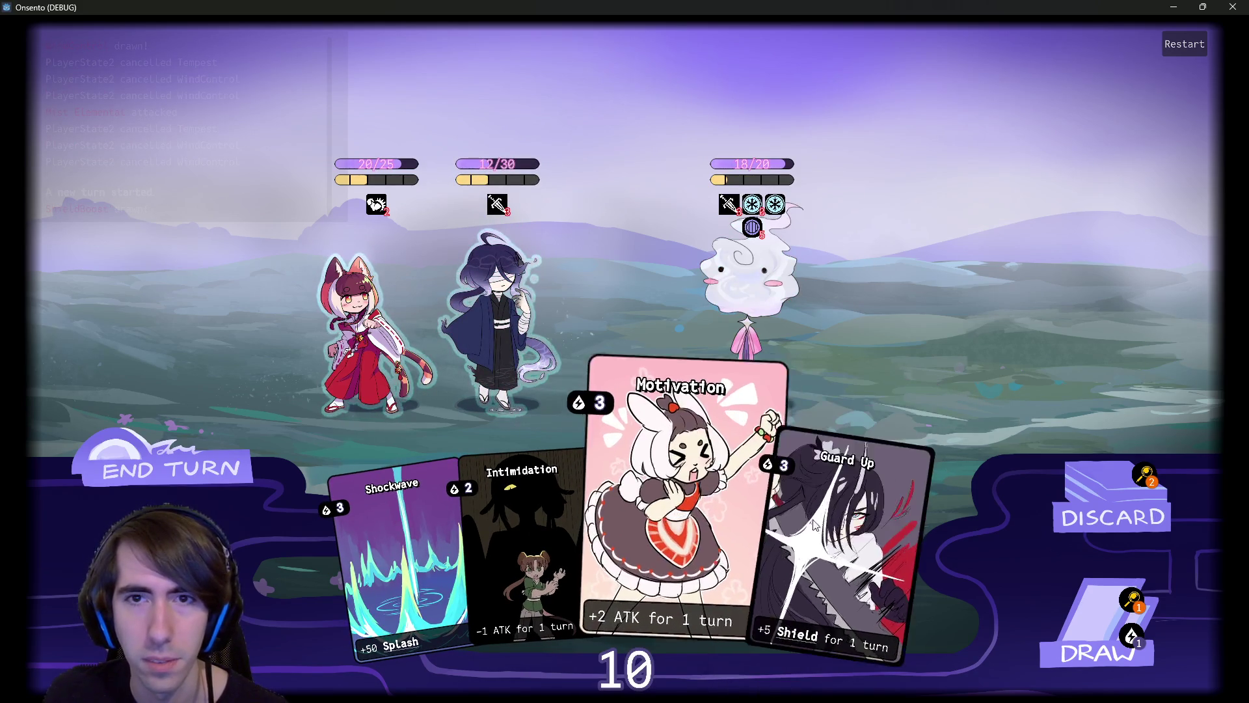
Draw cards and give the dark-haired ally another Guard Up and Motivation.
click(1099, 631)
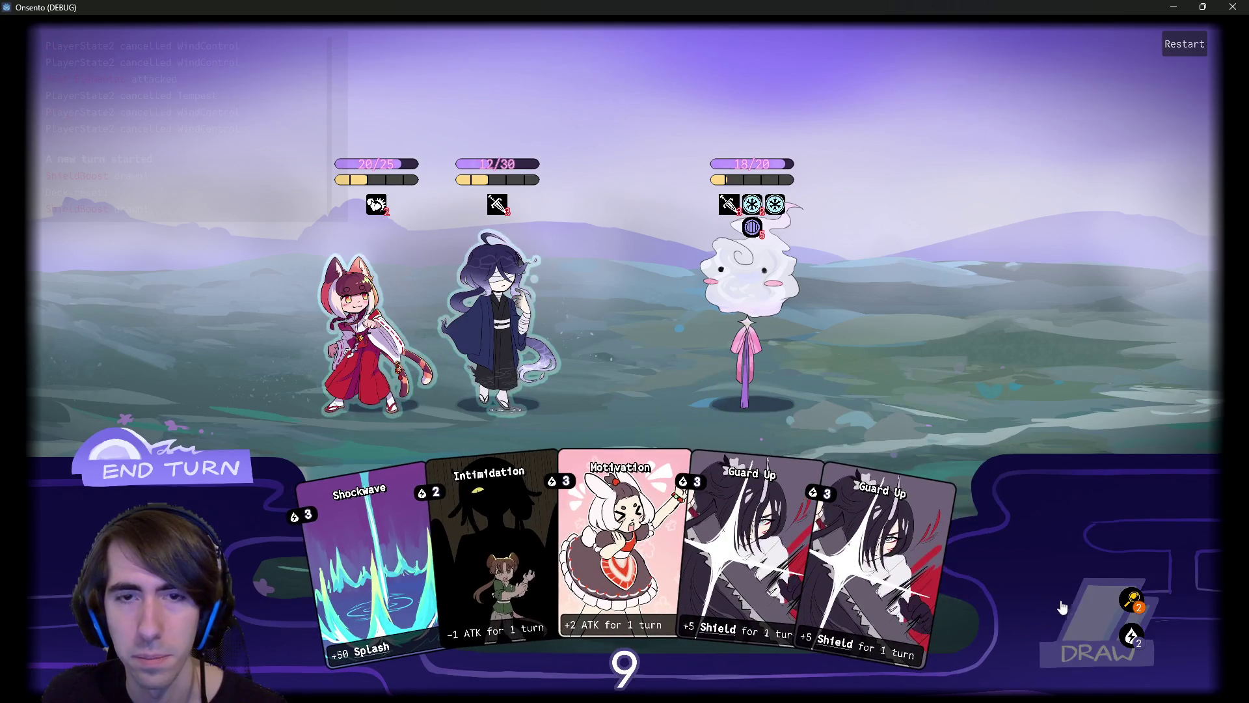
drag(885, 560, 553, 362)
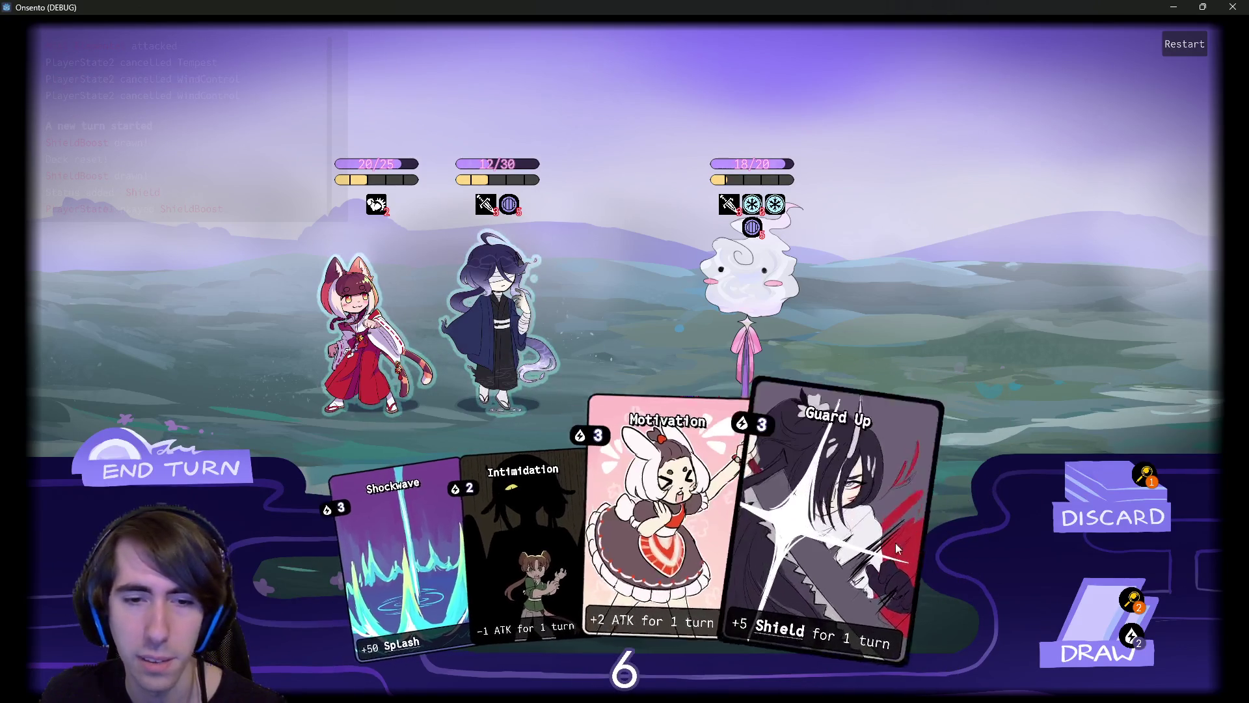
click(1099, 631)
drag(589, 553, 525, 385)
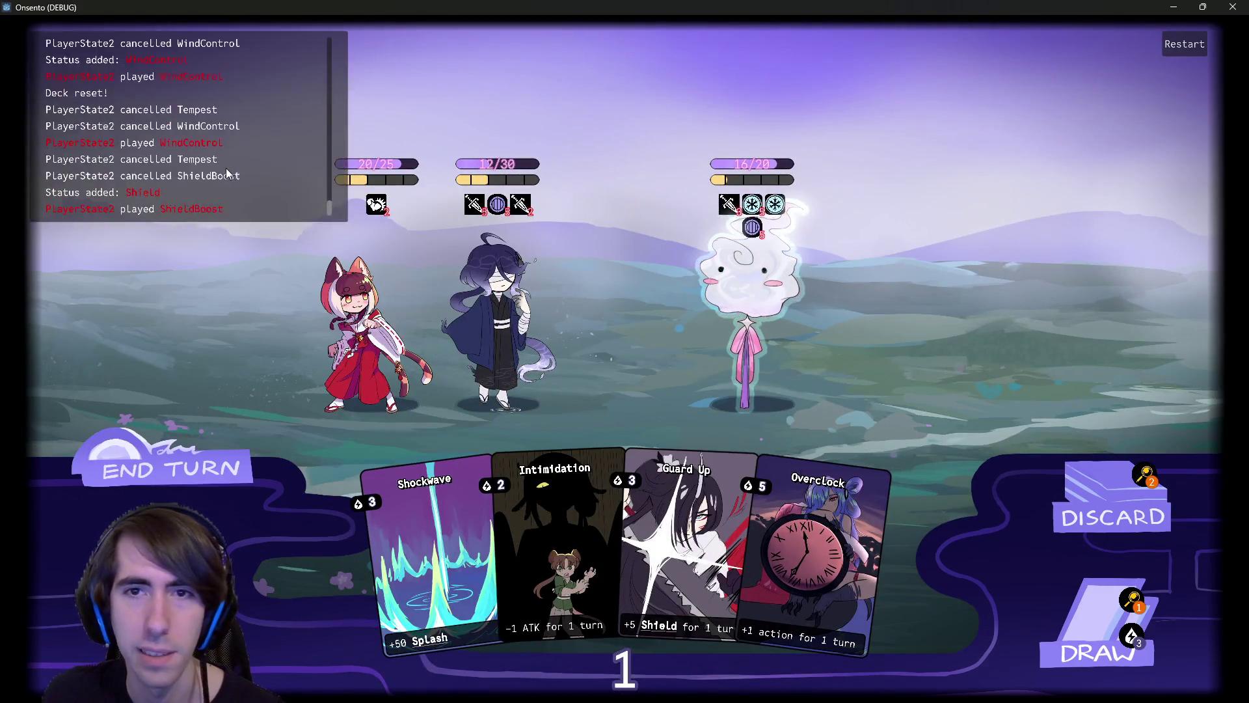
Play Guard Up and Motivation on the dark-haired ally, Intimidation on the cloud enemy, and end the turn.
mouse_move(768, 184)
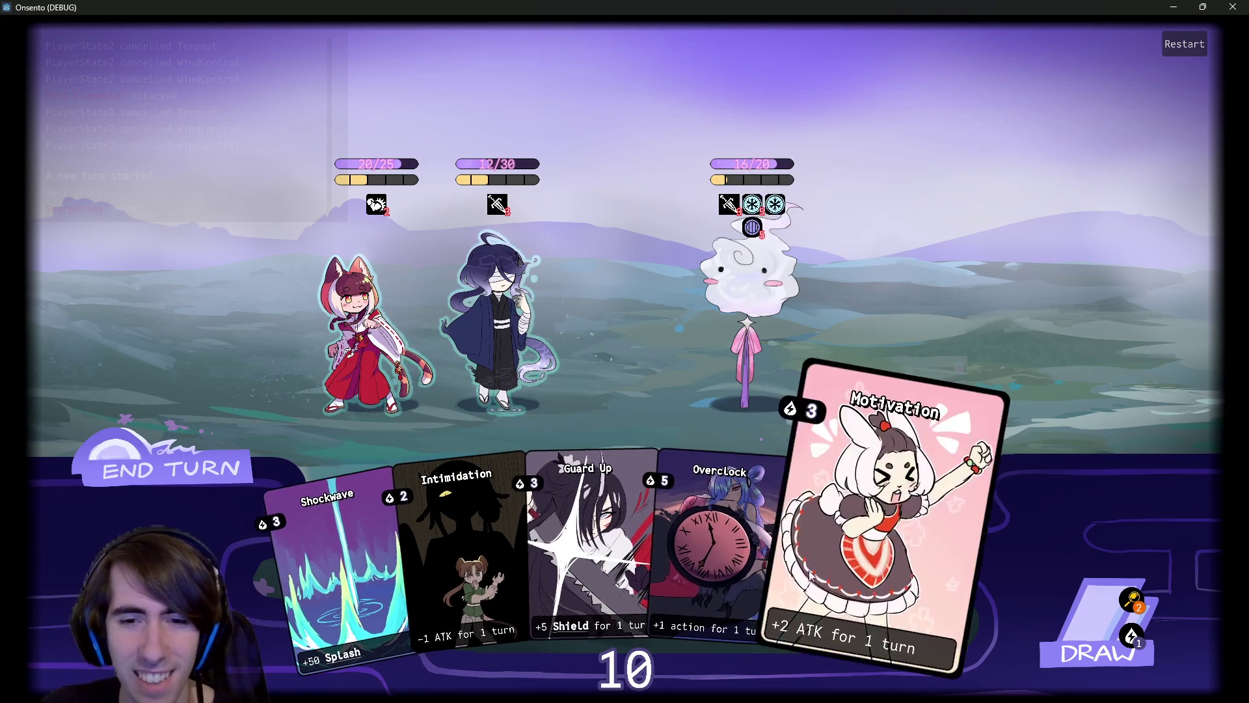
click(618, 521)
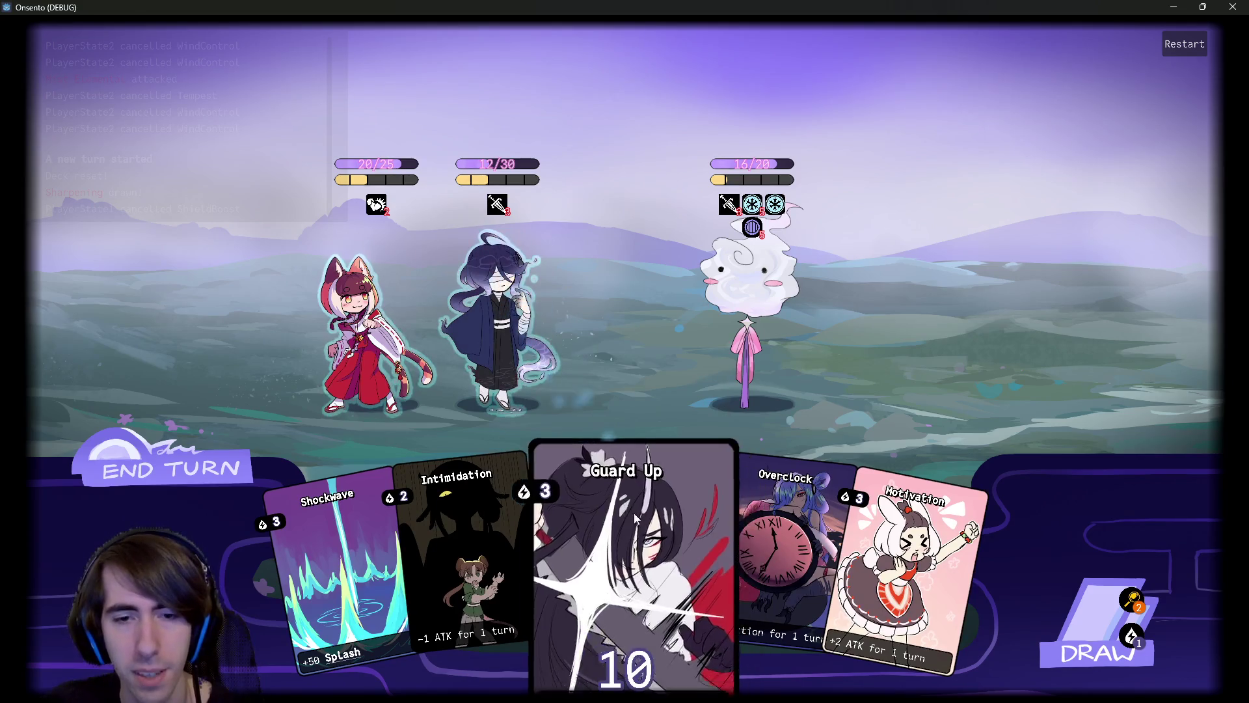
click(610, 601)
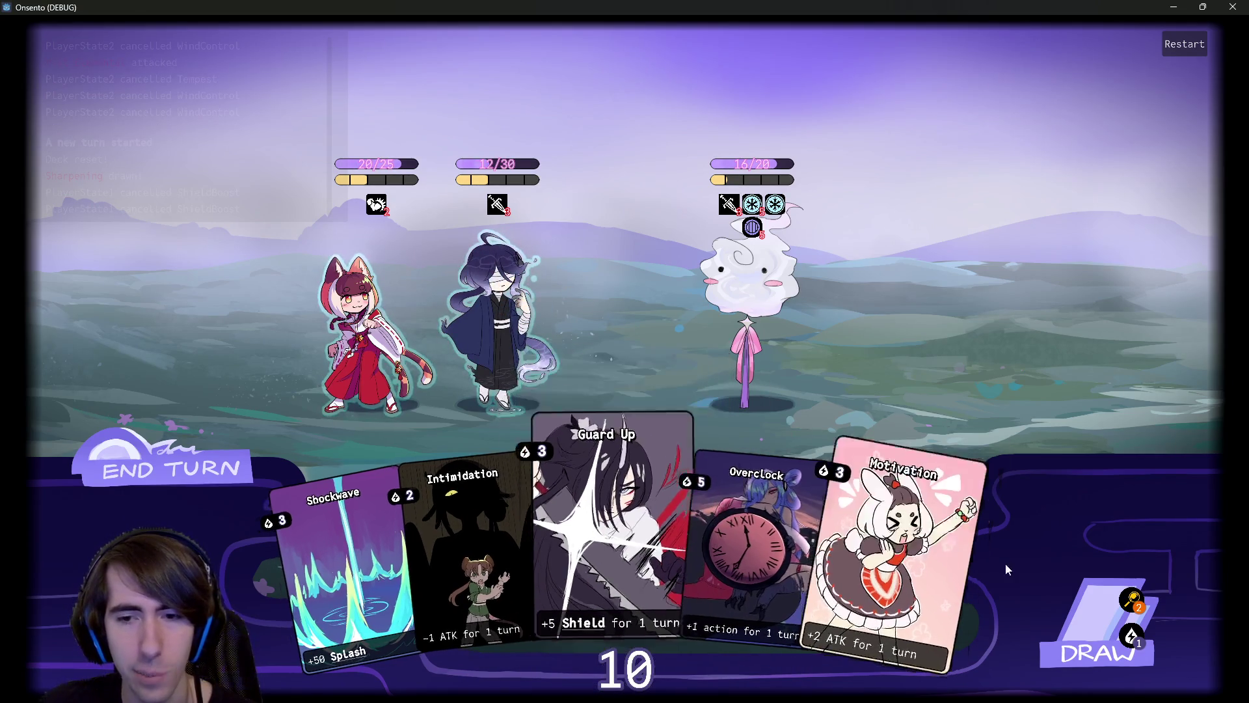
mouse_move(982, 576)
mouse_down()
mouse_move(623, 348)
mouse_move(497, 308)
mouse_move(511, 326)
mouse_up()
drag(531, 454, 743, 276)
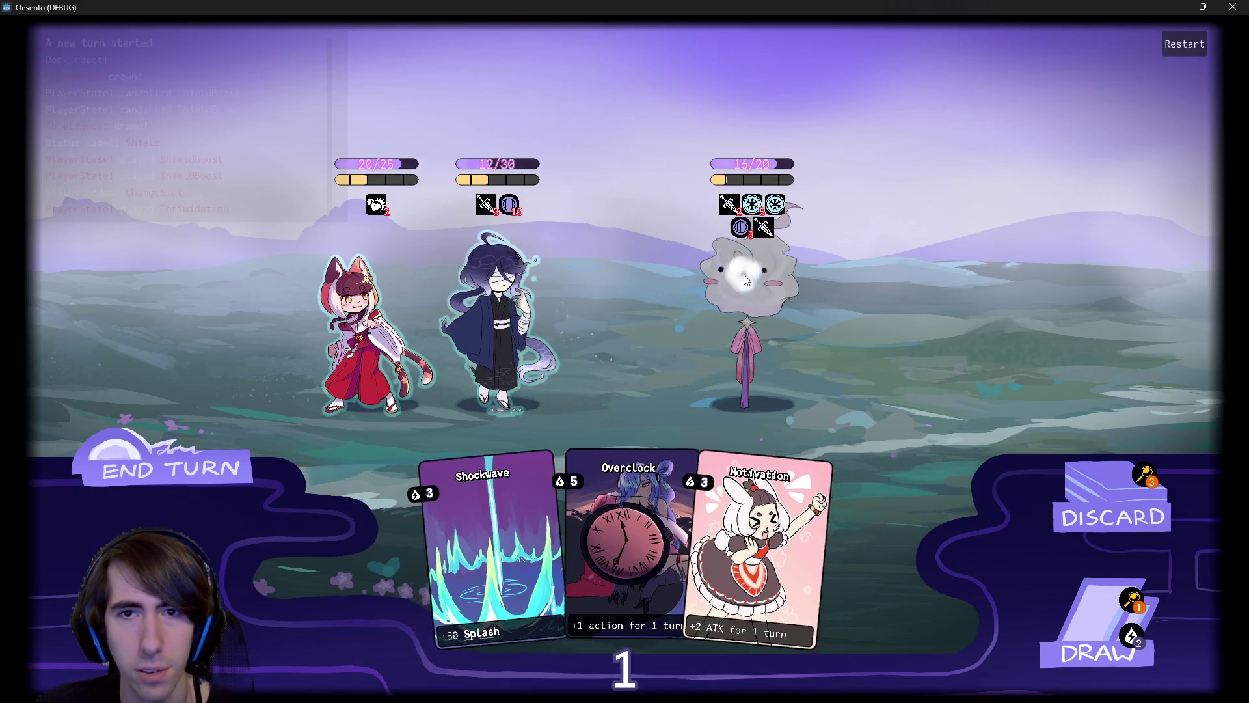
mouse_move(764, 224)
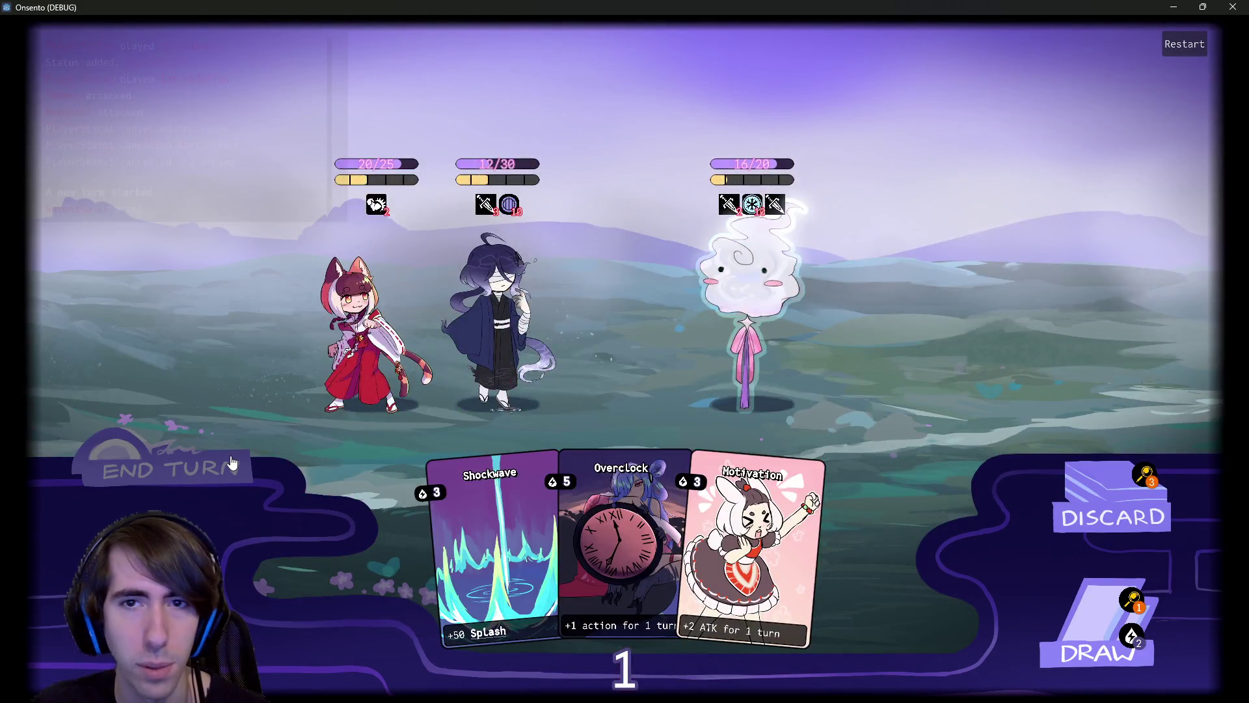
click(231, 462)
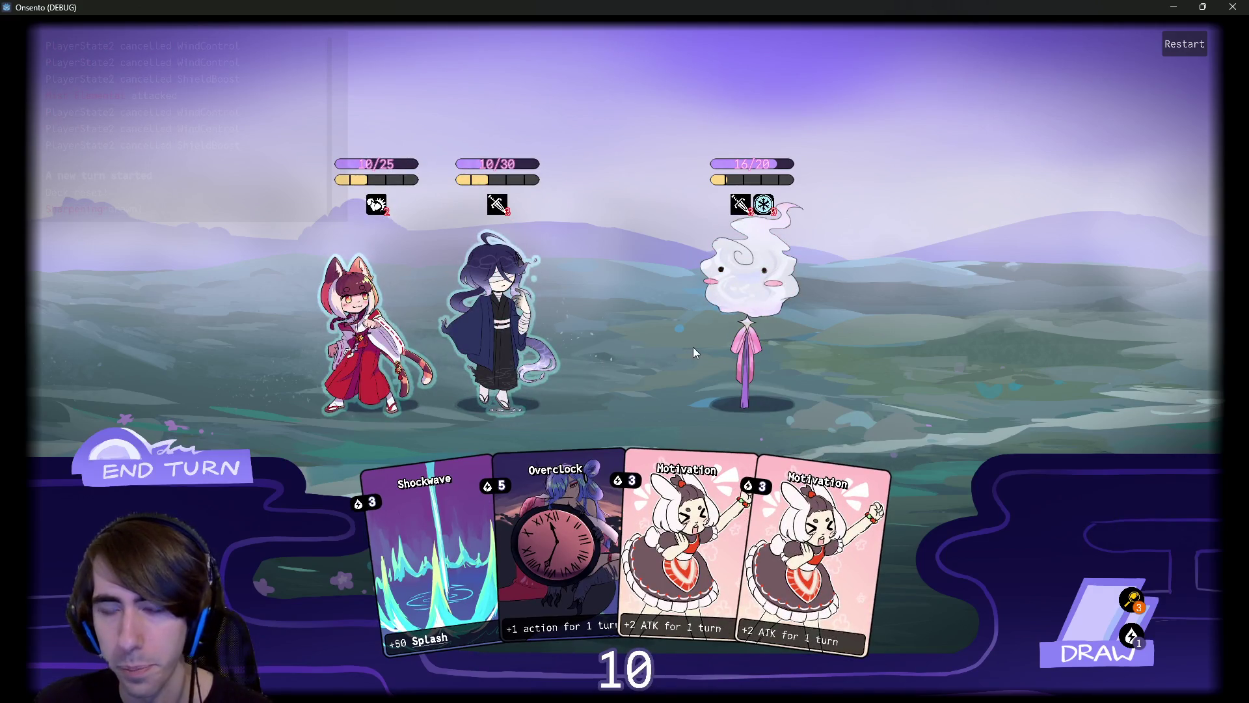
Buff the blue-haired ally with Motivation and Overclock, draw two cards, and replay Motivation on the dark-haired ally.
drag(749, 553, 509, 341)
drag(530, 553, 492, 314)
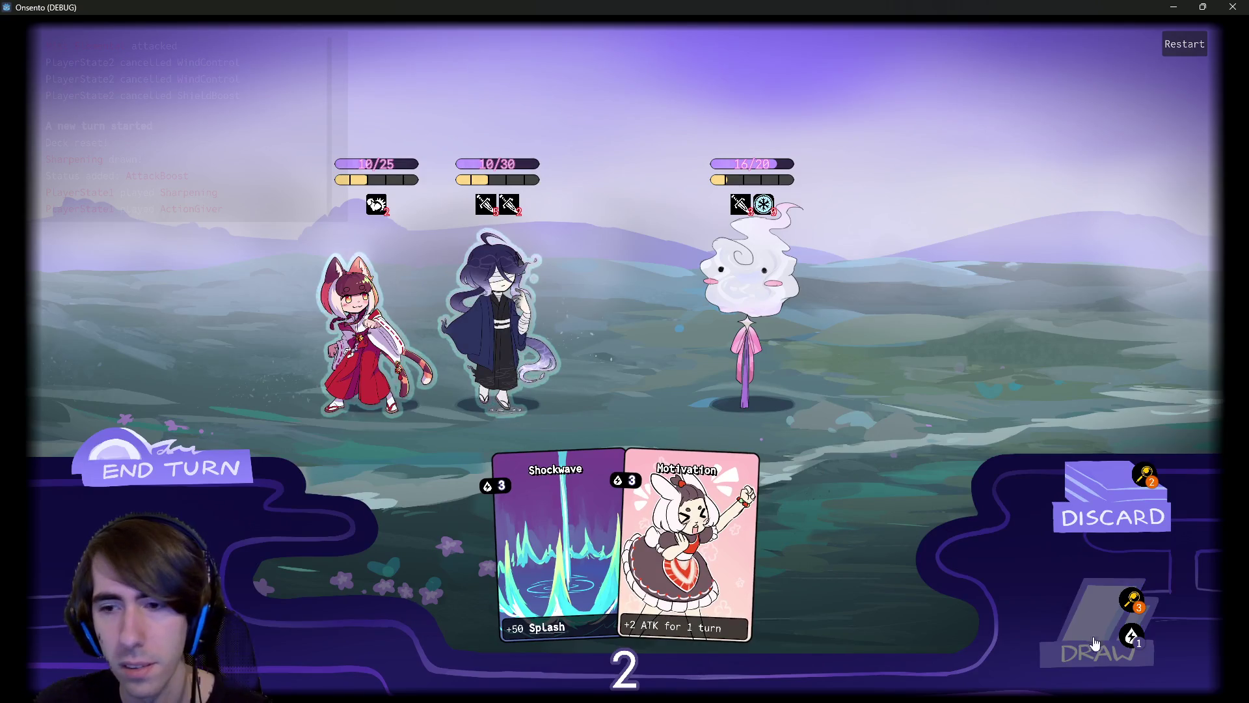
click(1095, 644)
click(671, 279)
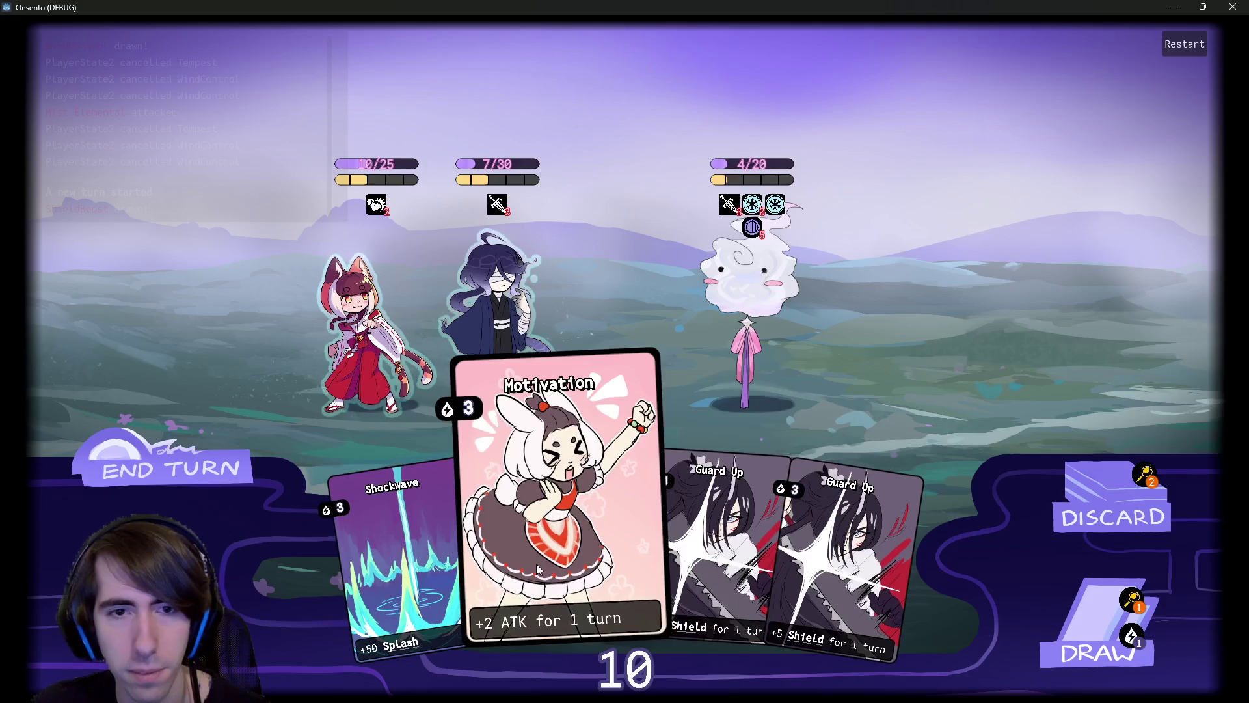
drag(508, 381, 540, 468)
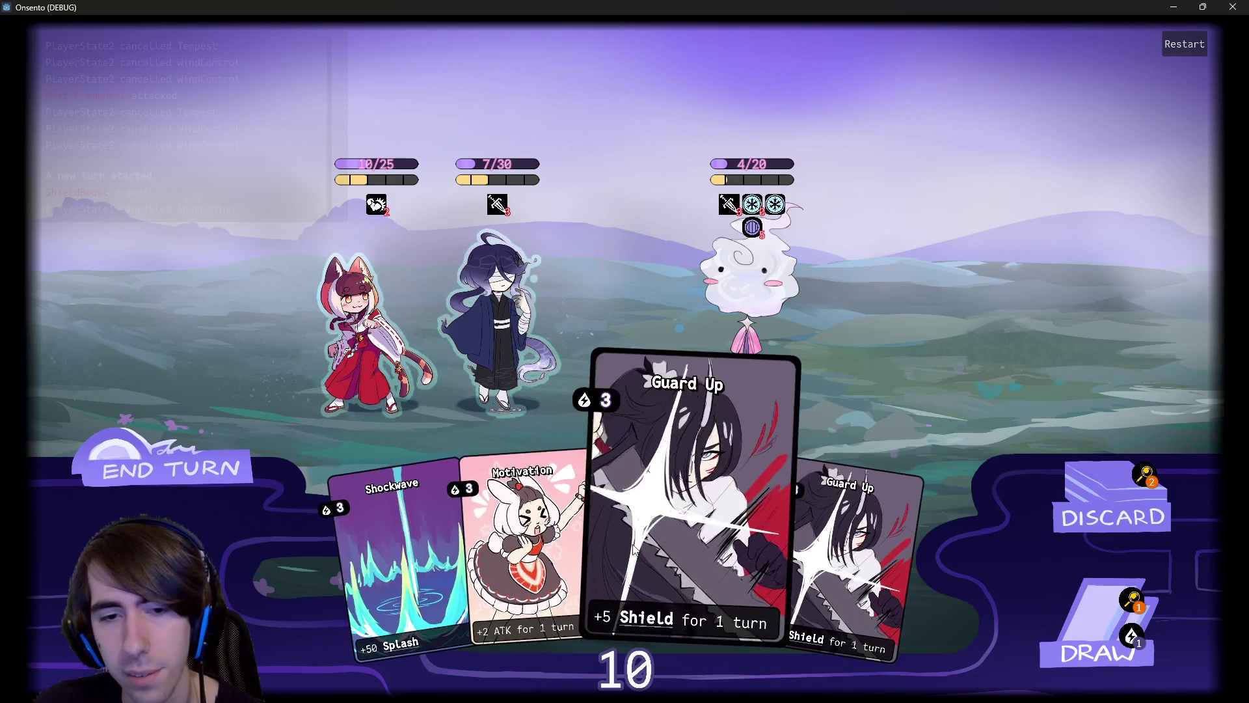
drag(557, 540, 514, 364)
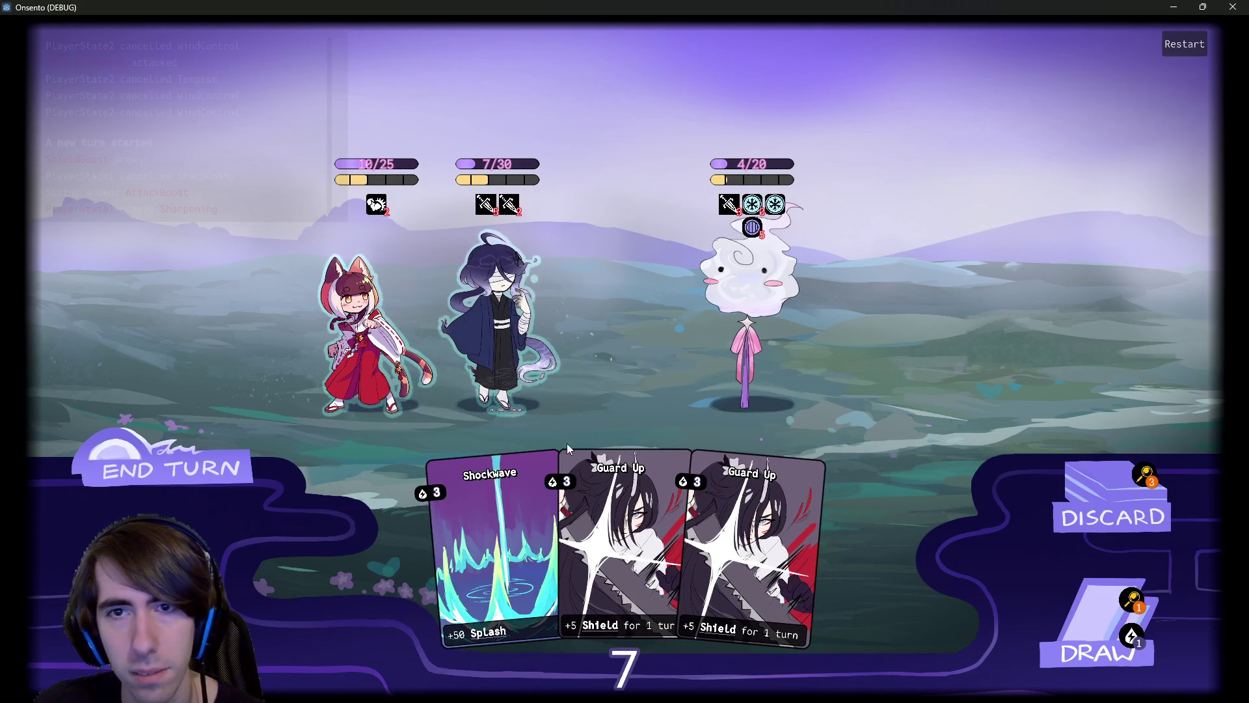
Draw cards, shield the dark-haired character with Guard Up, and play Motivation and Overclock on the second character.
click(1062, 621)
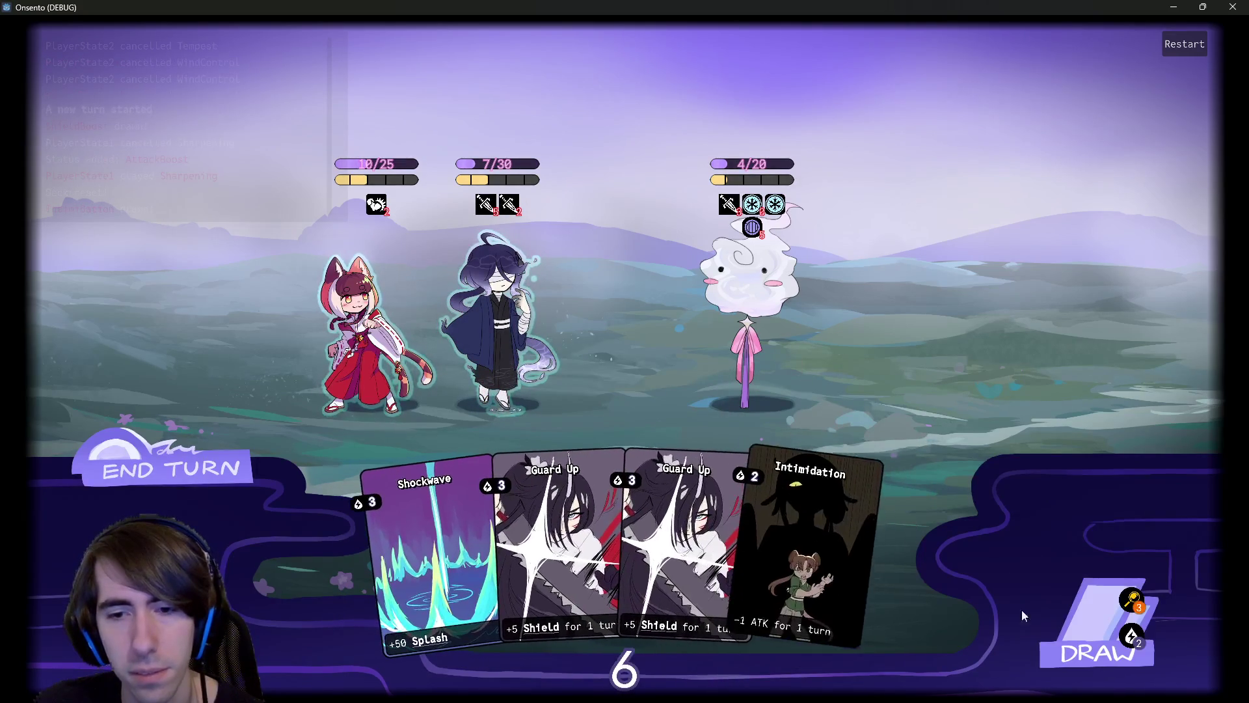
mouse_move(560, 552)
mouse_down()
mouse_move(560, 502)
mouse_move(497, 305)
mouse_up()
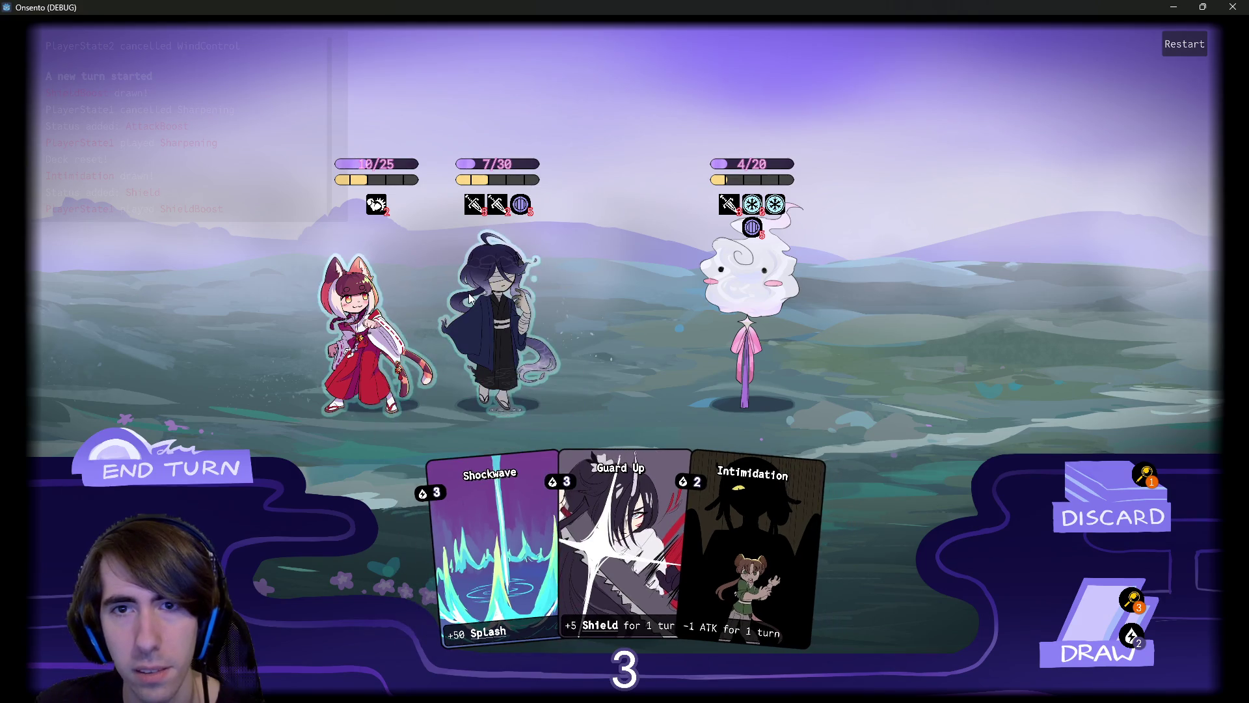
click(1099, 643)
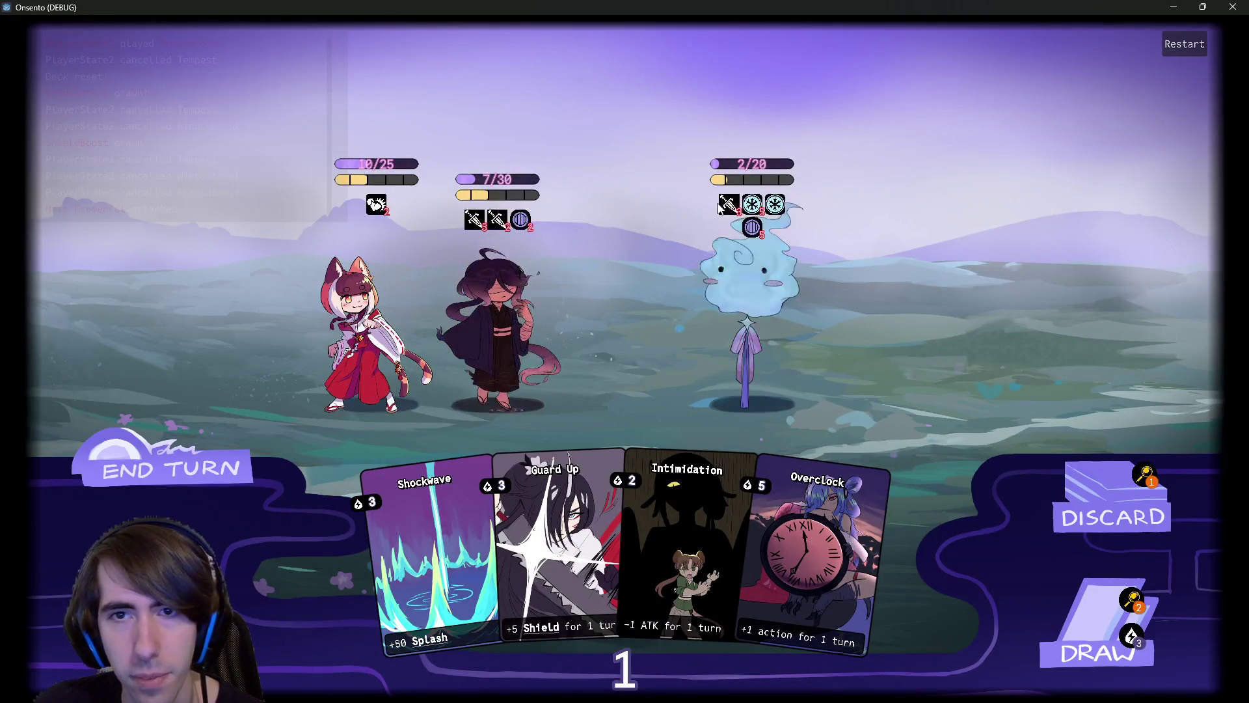
mouse_move(774, 205)
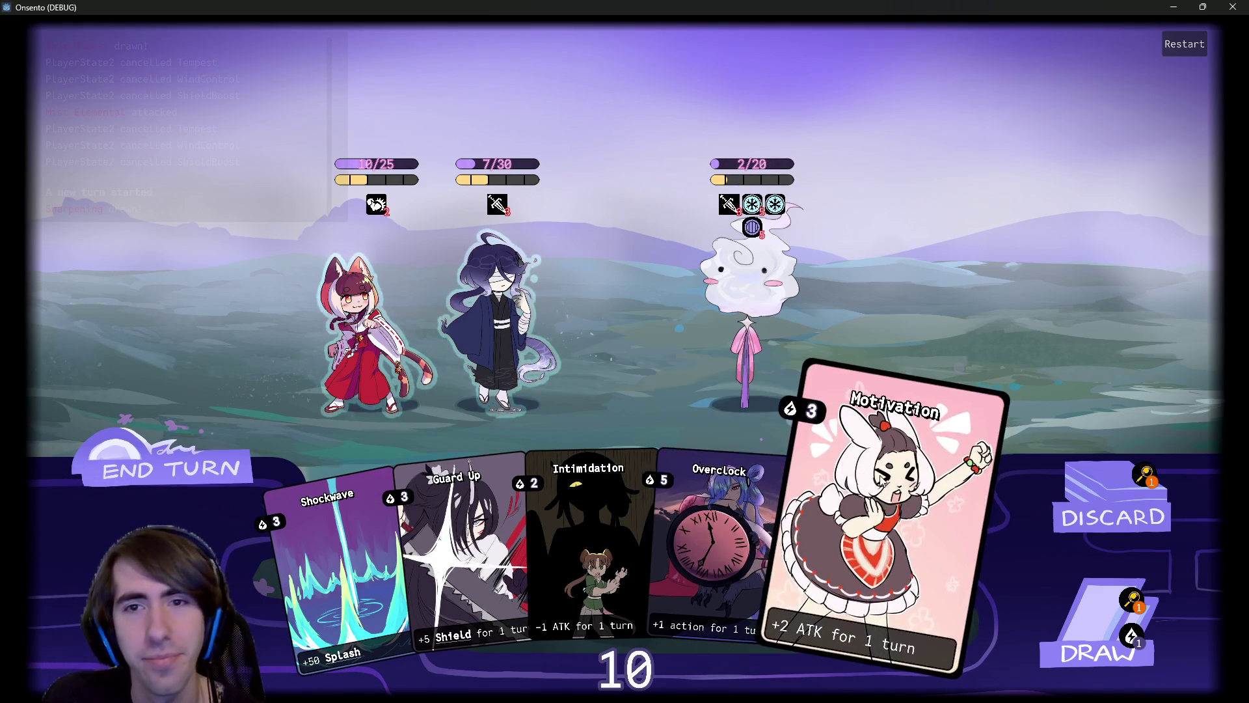
click(855, 495)
click(855, 494)
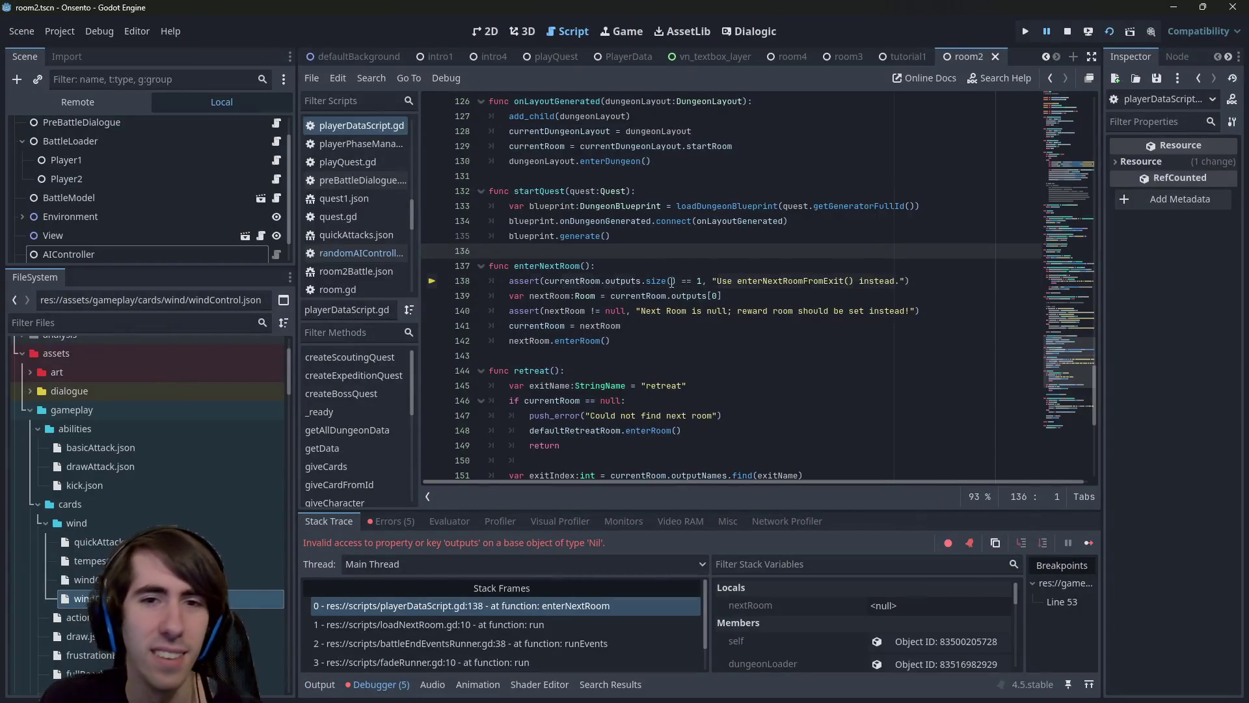
Stop the crashed game, jump to enterNextRoom, and open the DefaultStoryBattleEndEvents script to review lines 2-9.
click(1047, 33)
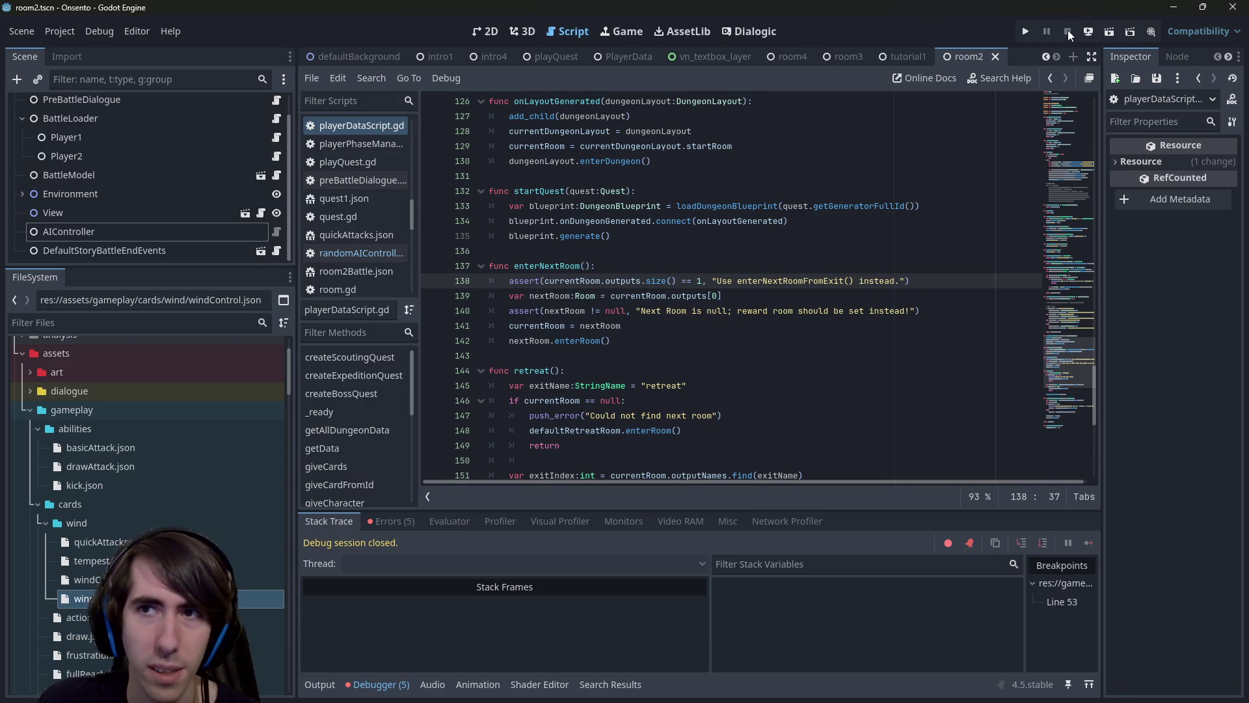
click(808, 266)
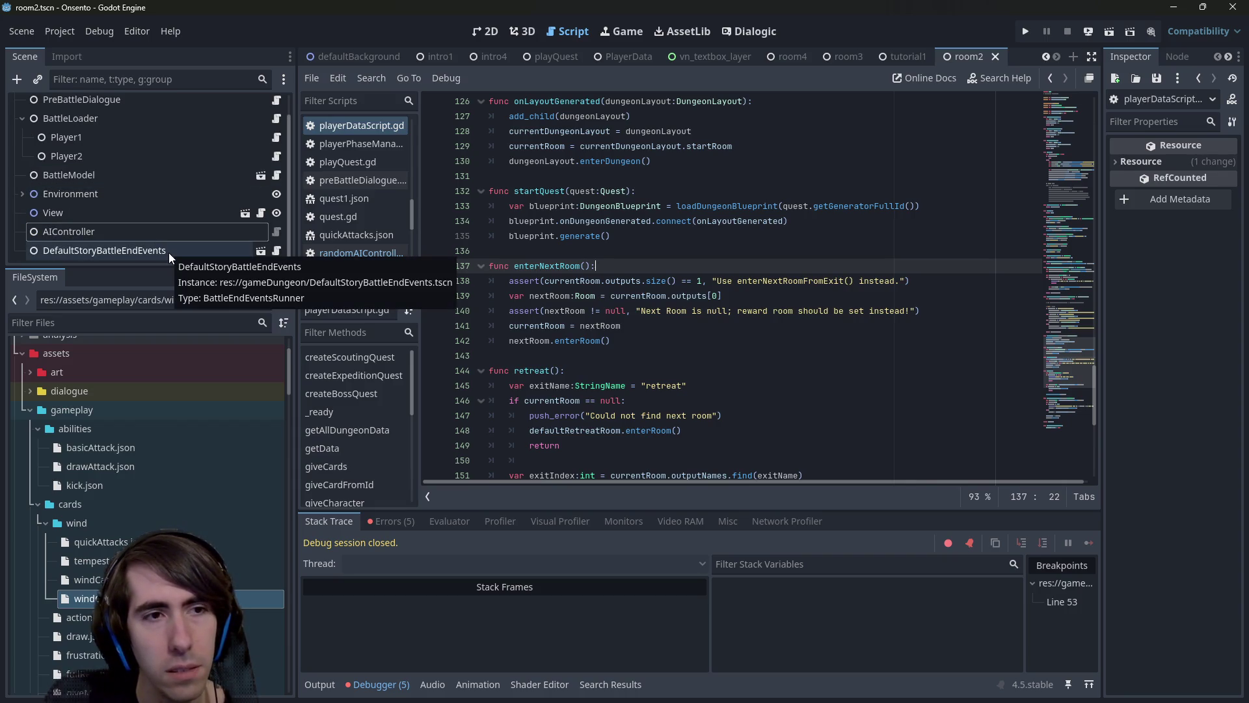
click(169, 253)
click(279, 246)
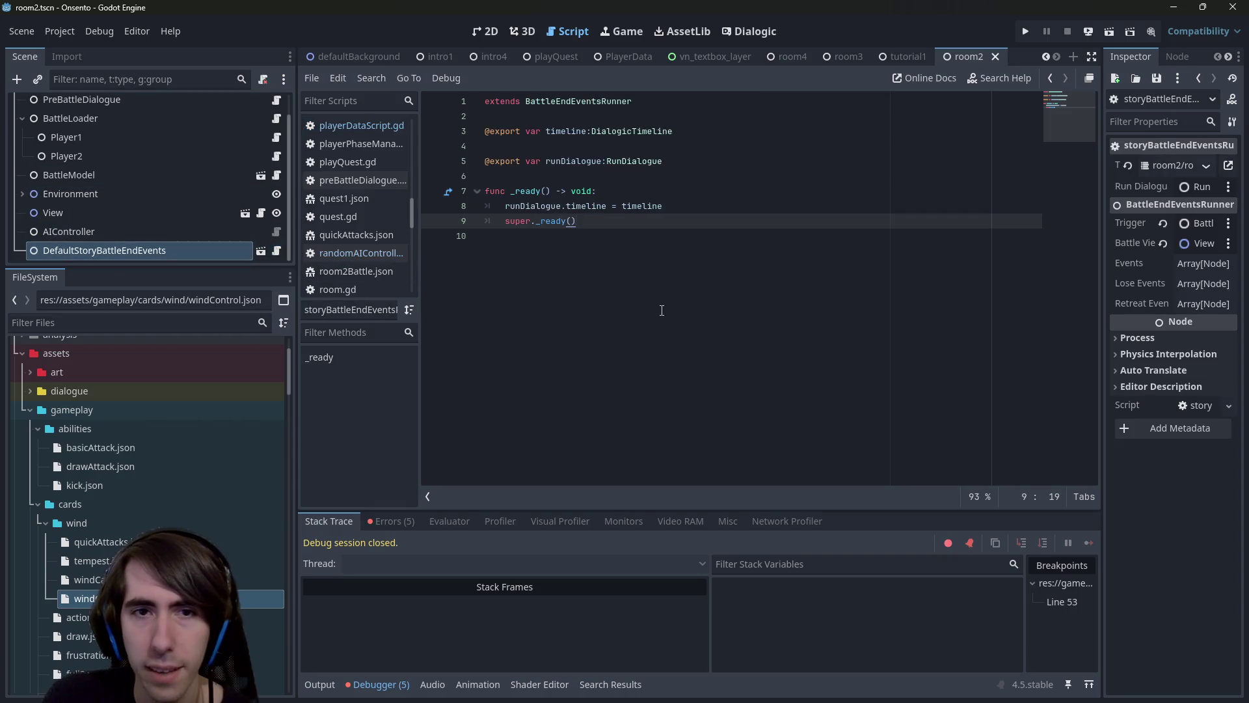
drag(586, 221, 485, 116)
Select the AIController node, review its properties in the Inspector, and switch to the terminal.
click(596, 244)
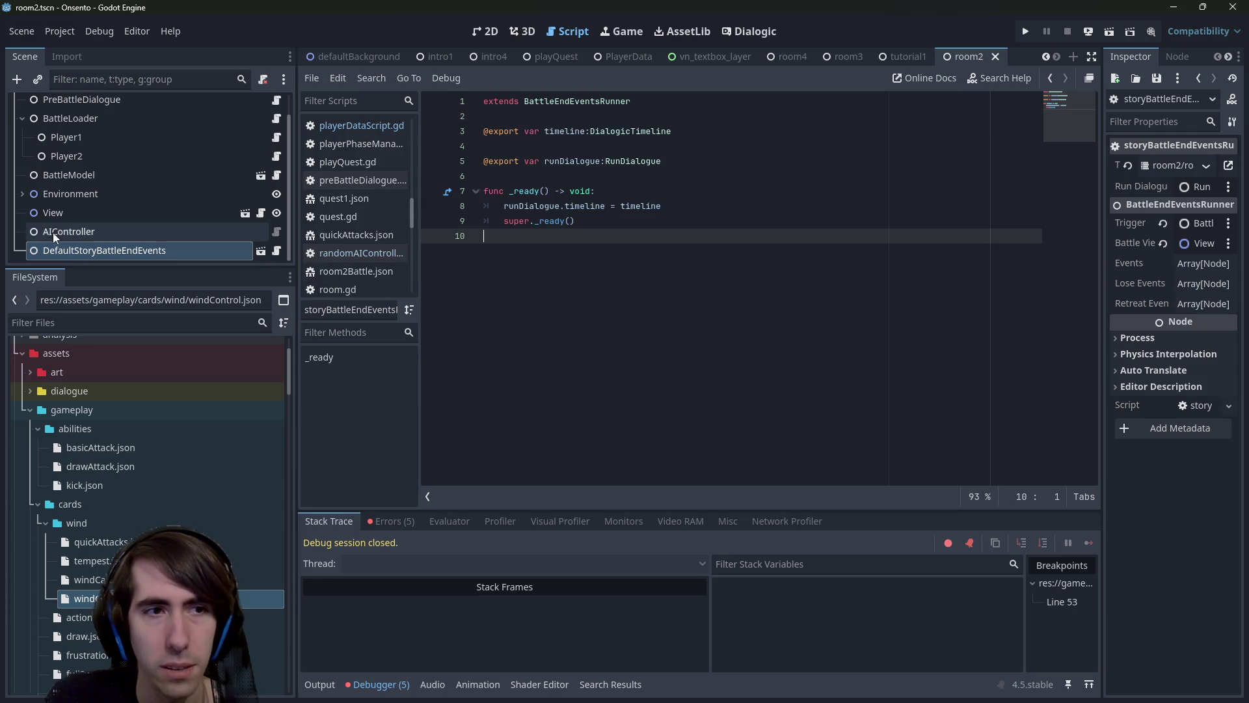
click(70, 232)
scroll(107, 234, up, 1)
scroll(107, 234, down, 1)
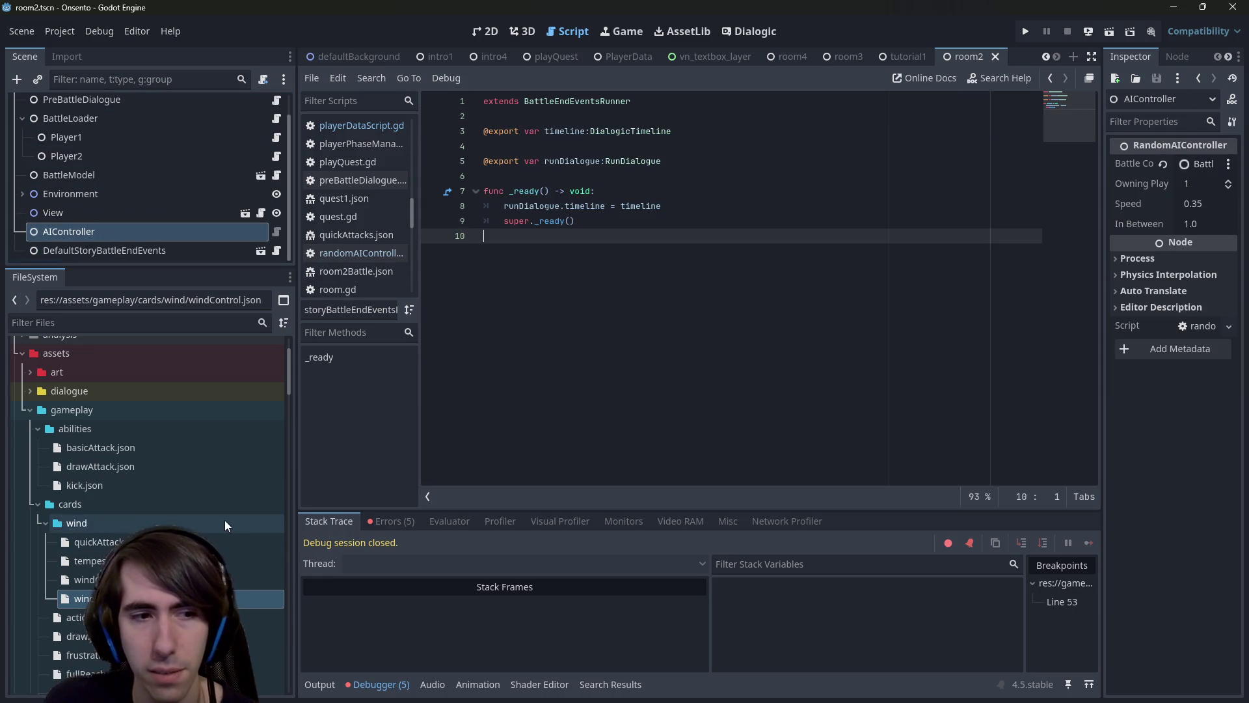
key(alt+Tab)
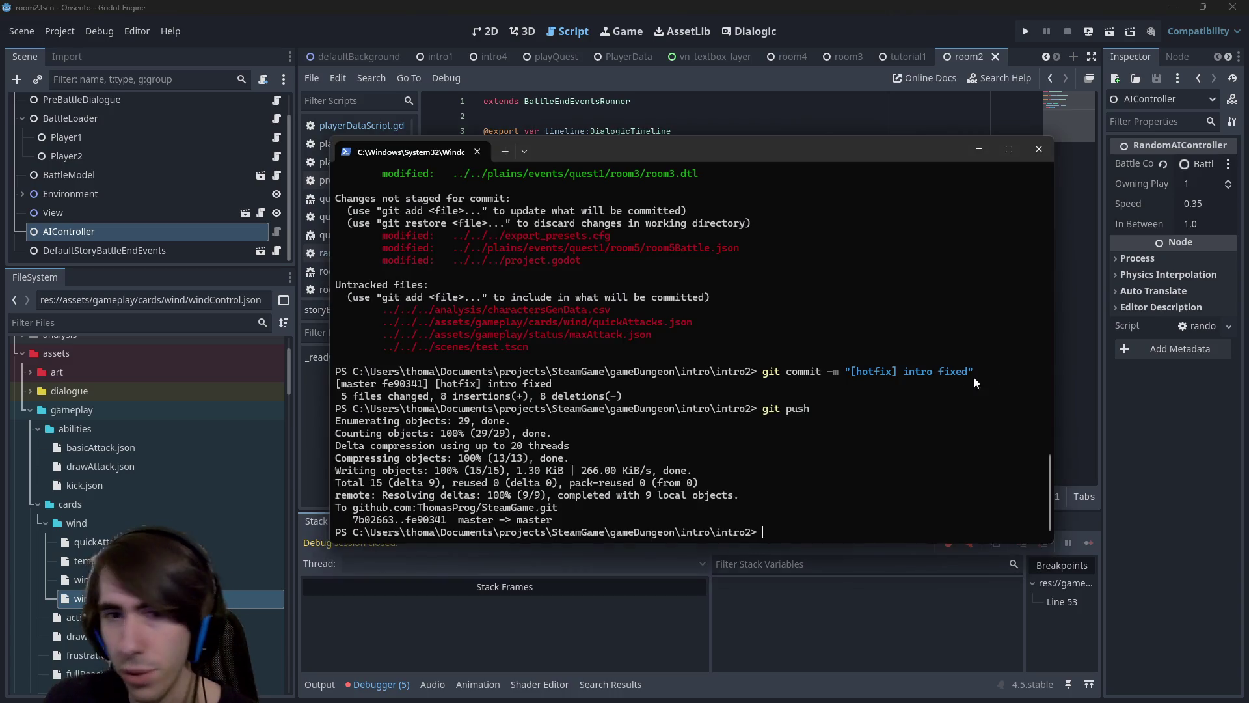
Run git status, then move up two folders to gameDungeon and rerun git status there.
text(git status)
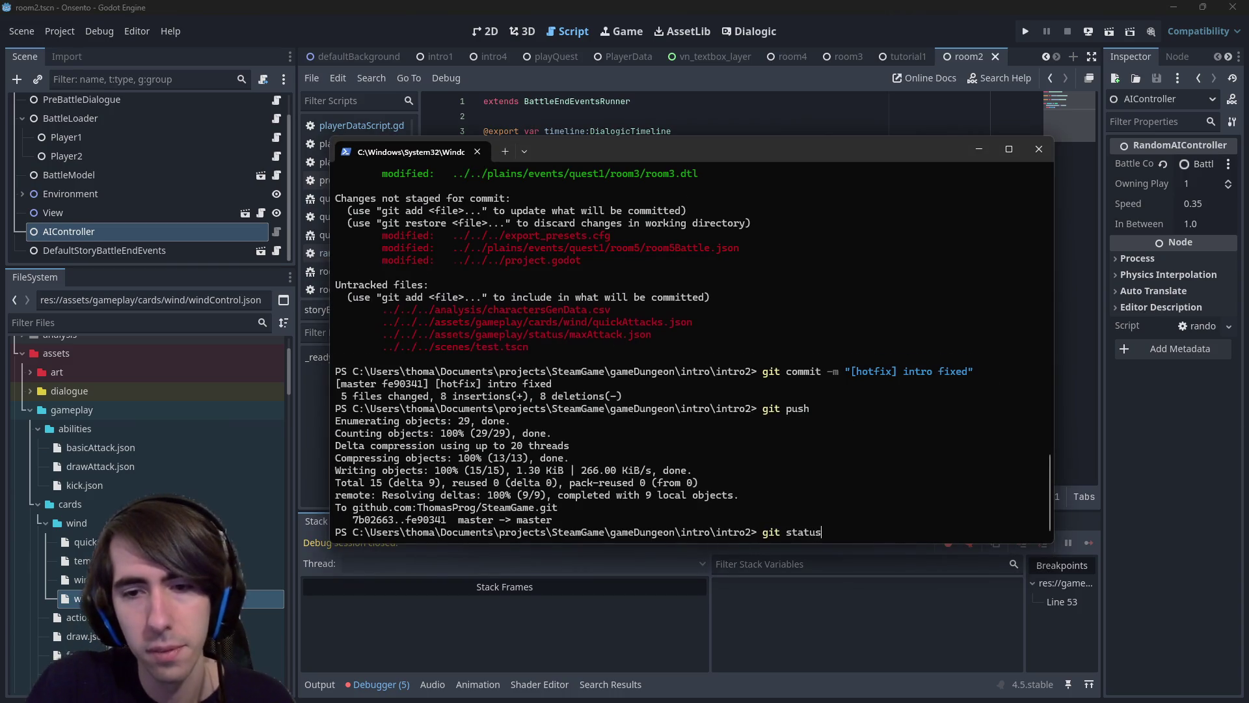
key(Return)
text(git add)
scroll(706, 347, up, 4)
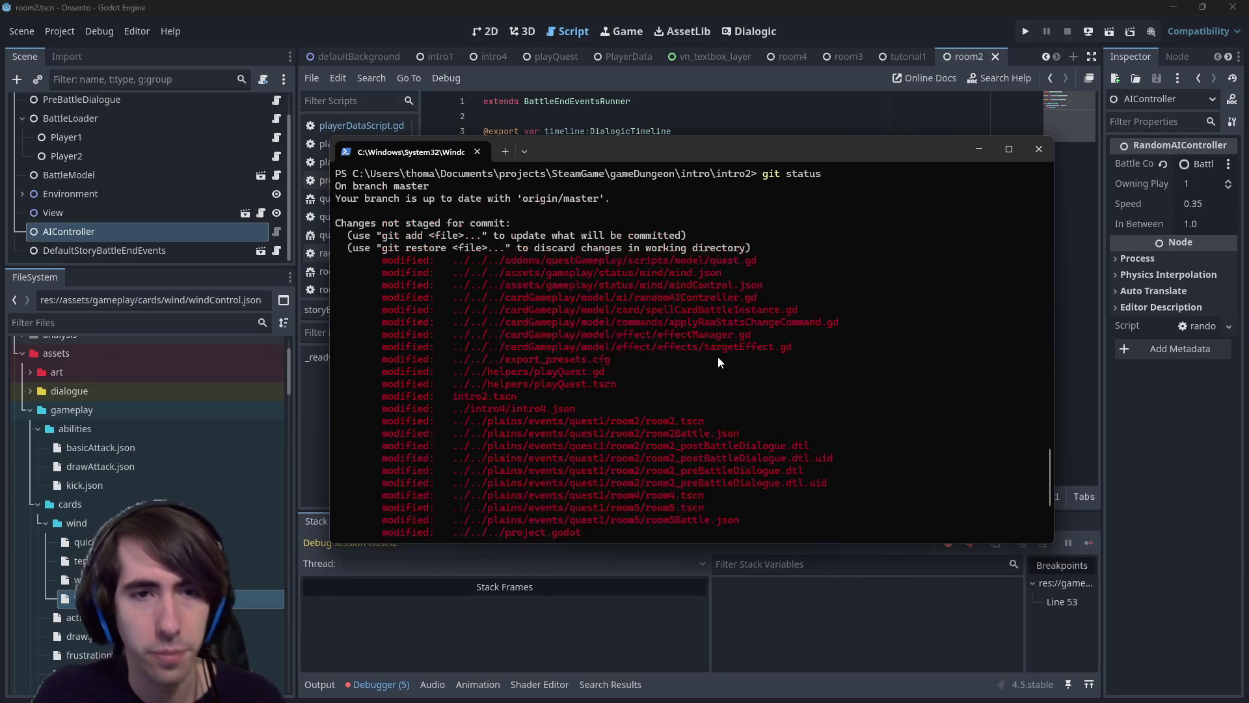
scroll(846, 391, down, 4)
key(BackSpace)
key(BackSpace)
key(BackSpace)
text(cd .)
key(Return)
text(git status)
key(Return)
Start a git add command with the plains/events/quest1 room2 and room5 paths copied from the status output.
text(git add)
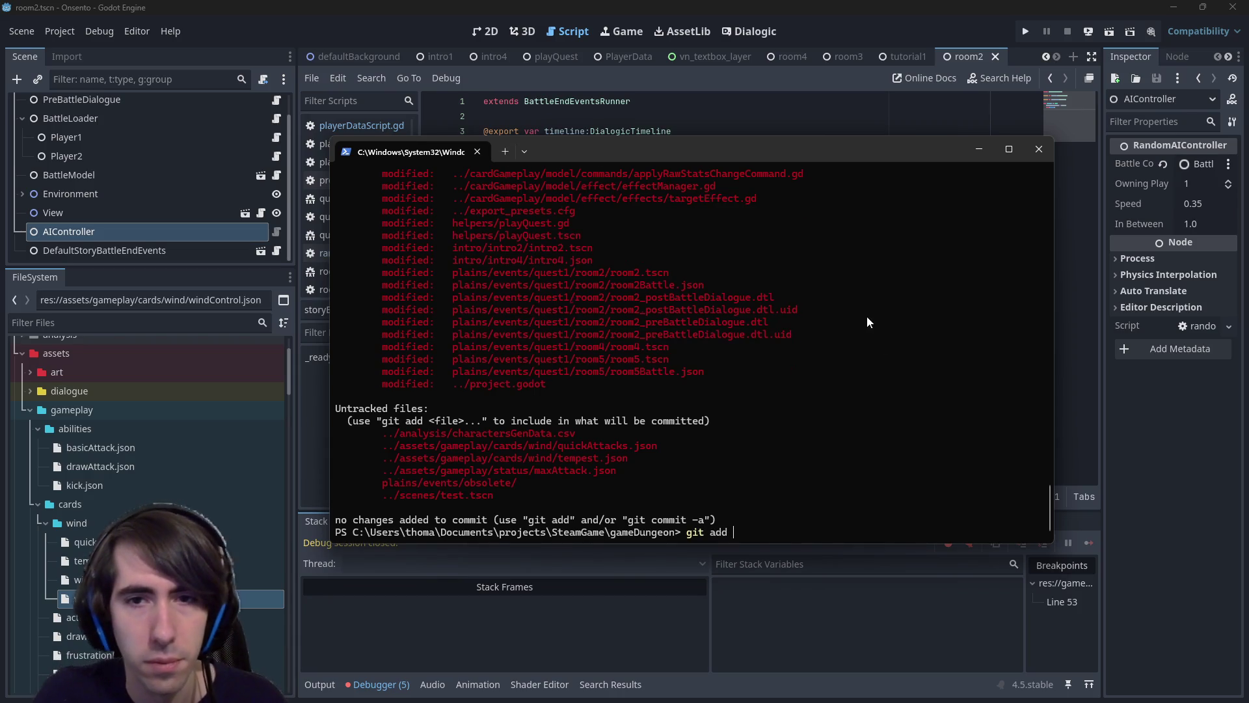
scroll(867, 321, up, 1)
mouse_move(454, 348)
mouse_down()
mouse_move(608, 335)
mouse_move(605, 348)
mouse_up()
right_click(664, 338)
right_click(663, 338)
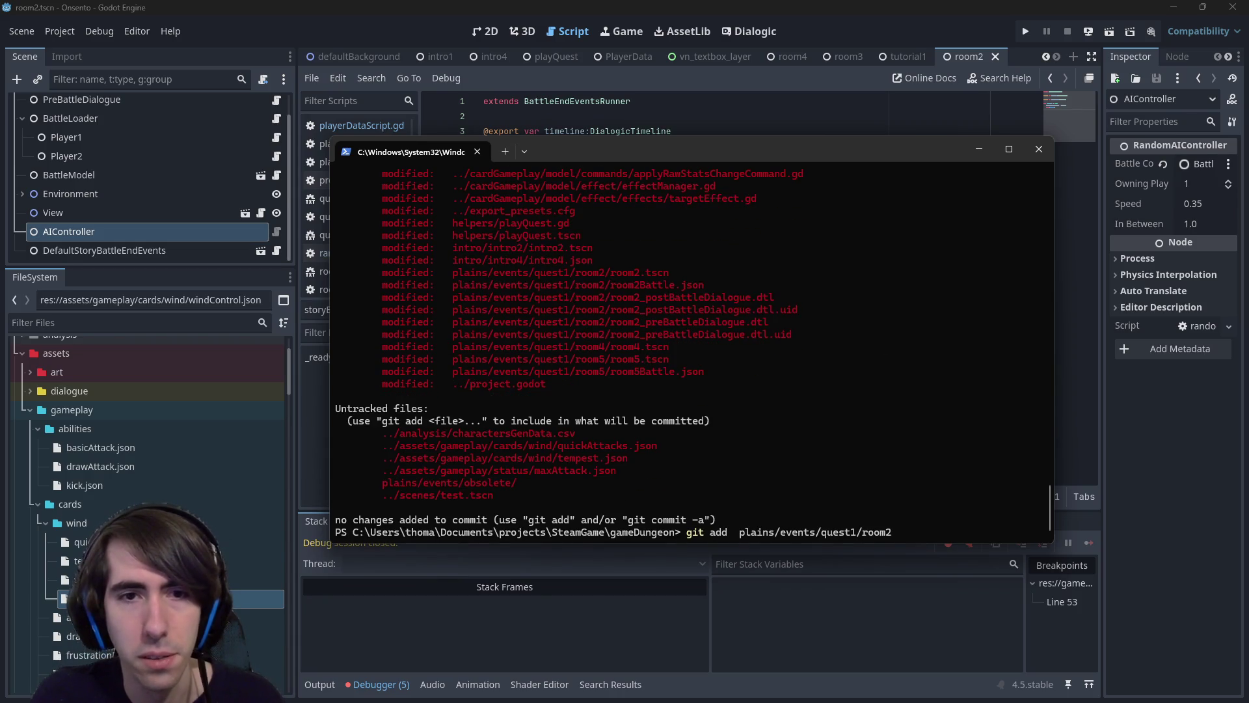
scroll(592, 362, up, 1)
mouse_move(454, 399)
mouse_down()
mouse_move(573, 385)
mouse_move(603, 398)
mouse_up()
right_click(605, 399)
right_click(680, 362)
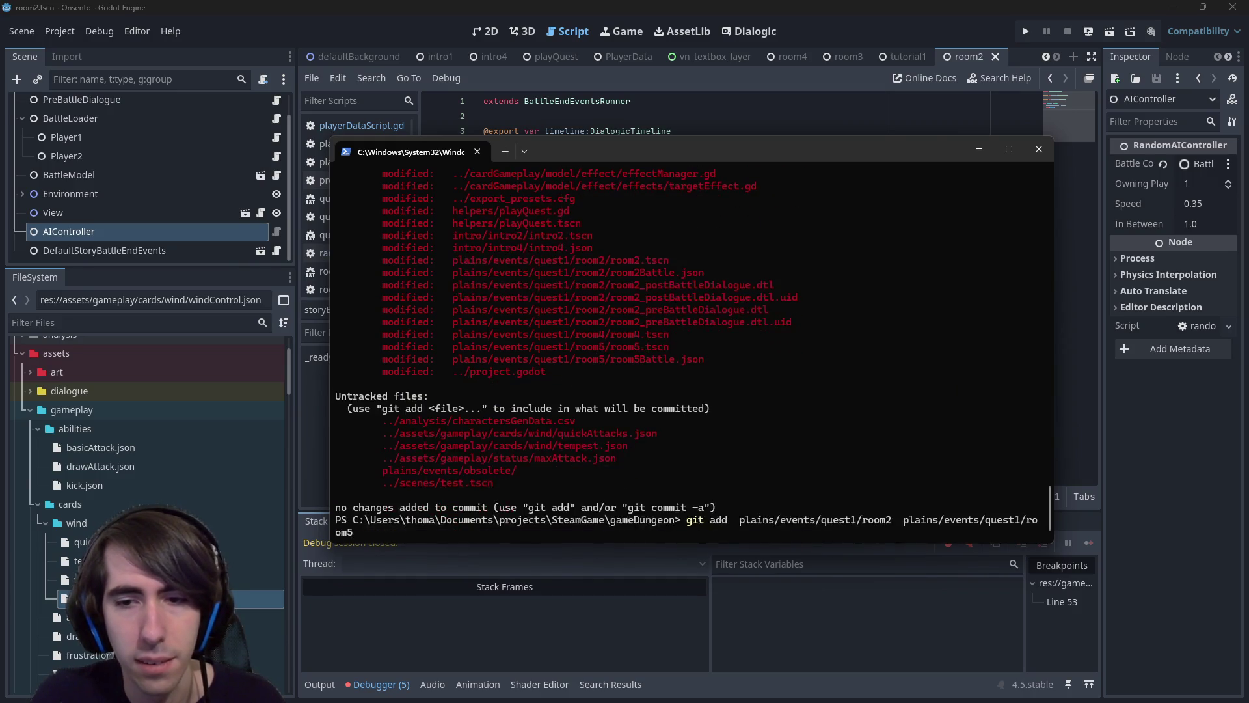
Append the room4 path with a wildcard and run git add for the three room folders.
scroll(656, 378, up, 1)
mouse_move(452, 375)
mouse_down()
mouse_move(597, 359)
mouse_move(648, 372)
mouse_up()
right_click(648, 372)
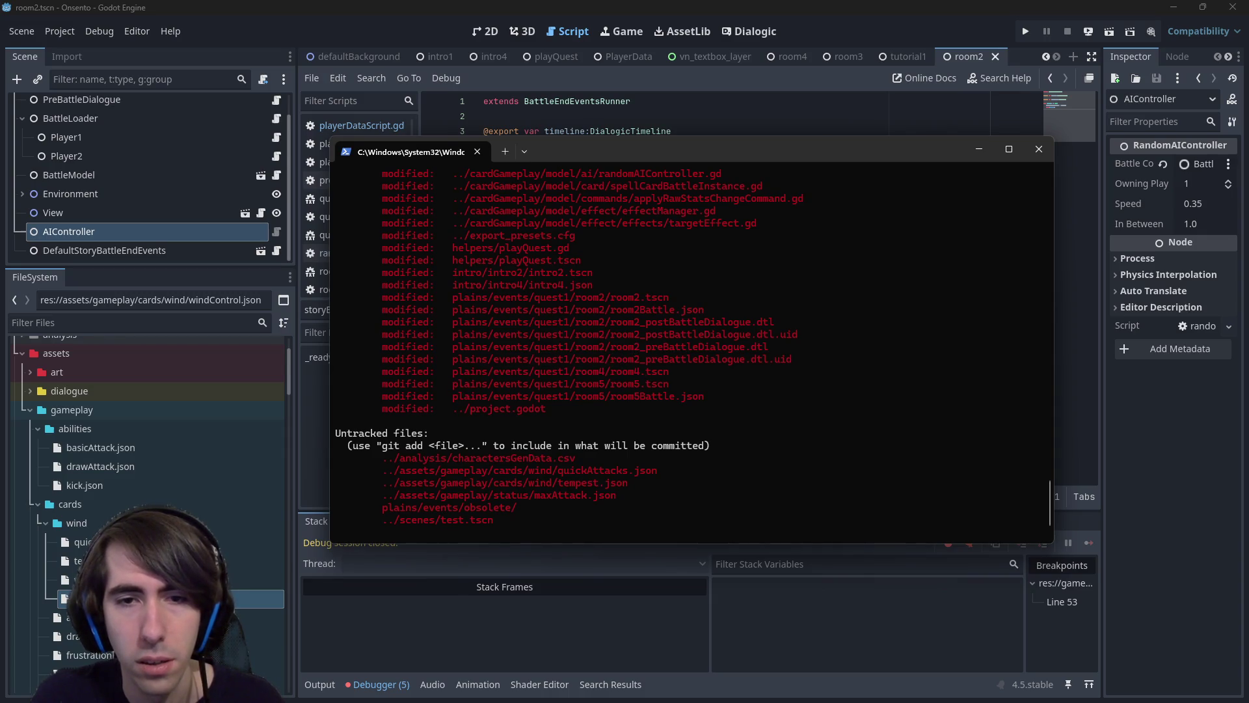
scroll(654, 380, down, 1)
right_click(654, 380)
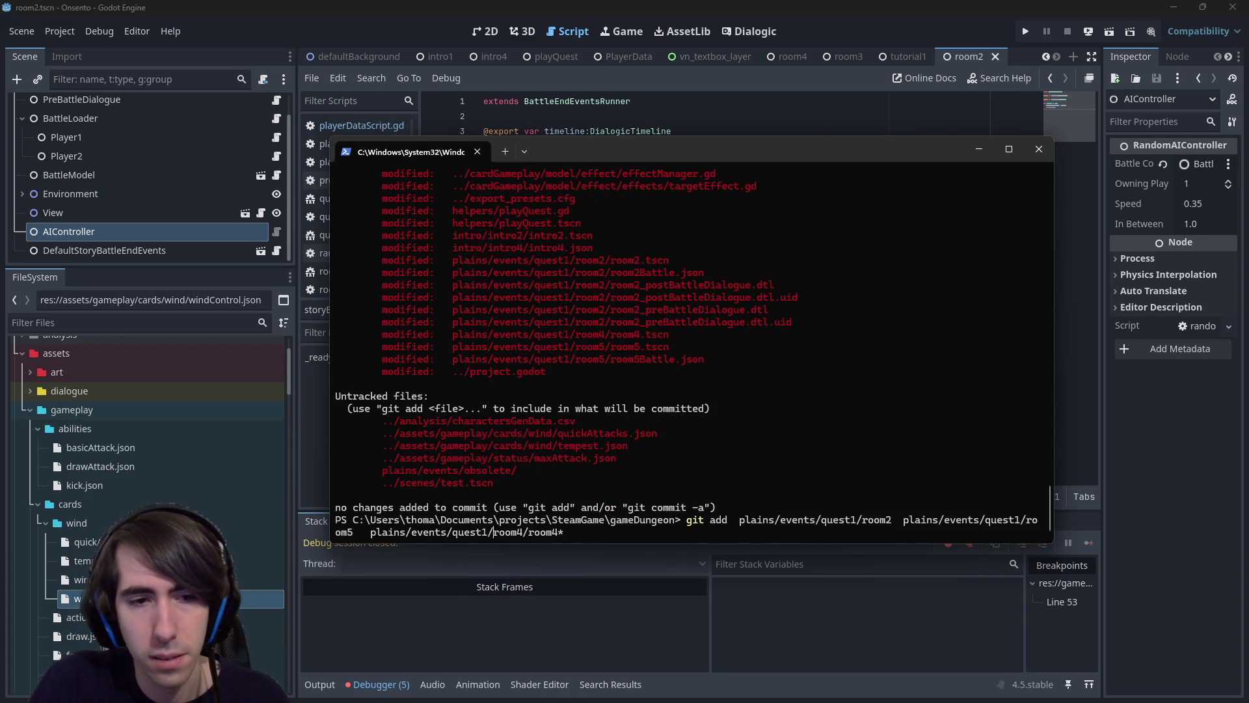
text(*)
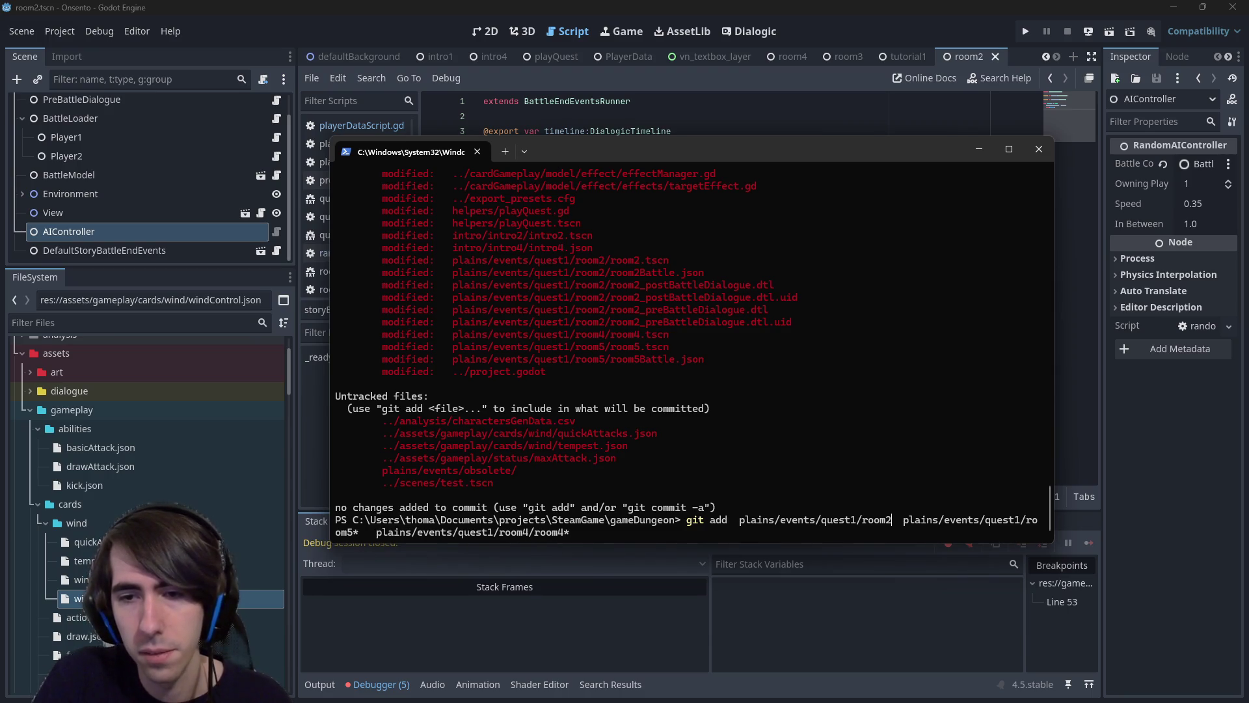
text(*)
key(Return)
Run git status to confirm what is staged and begin another git add command.
text(git status)
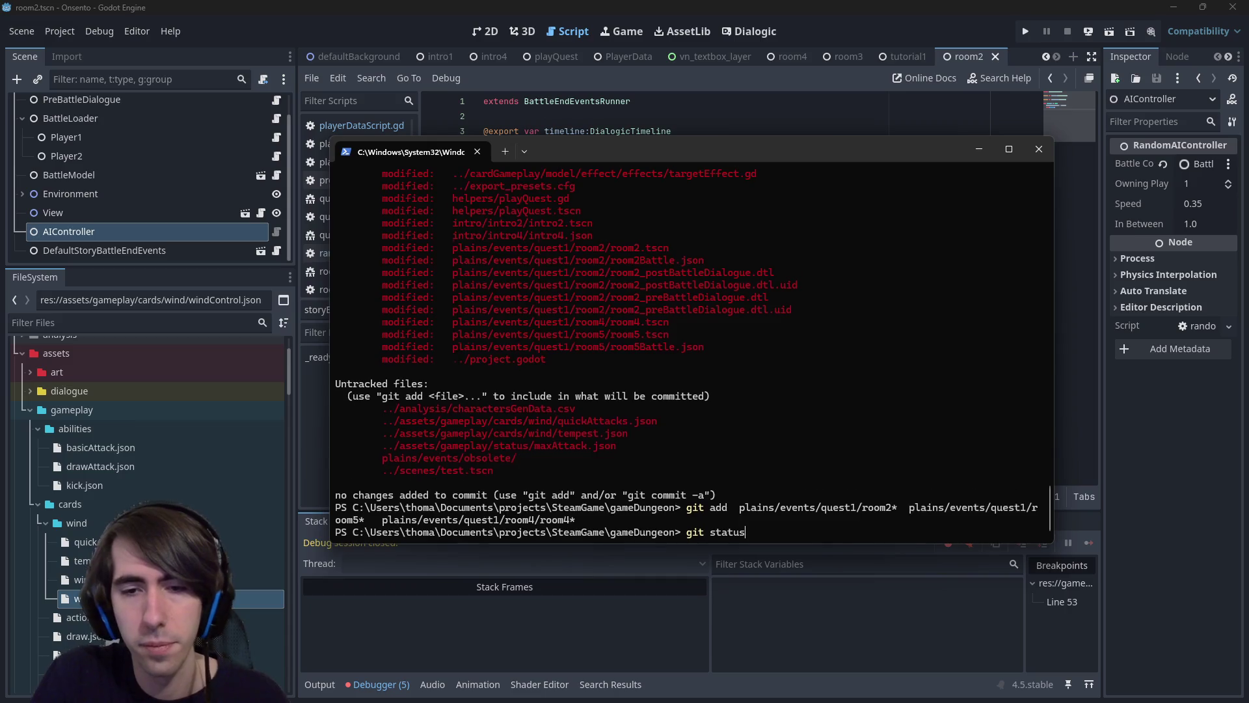
key(Return)
text(git add)
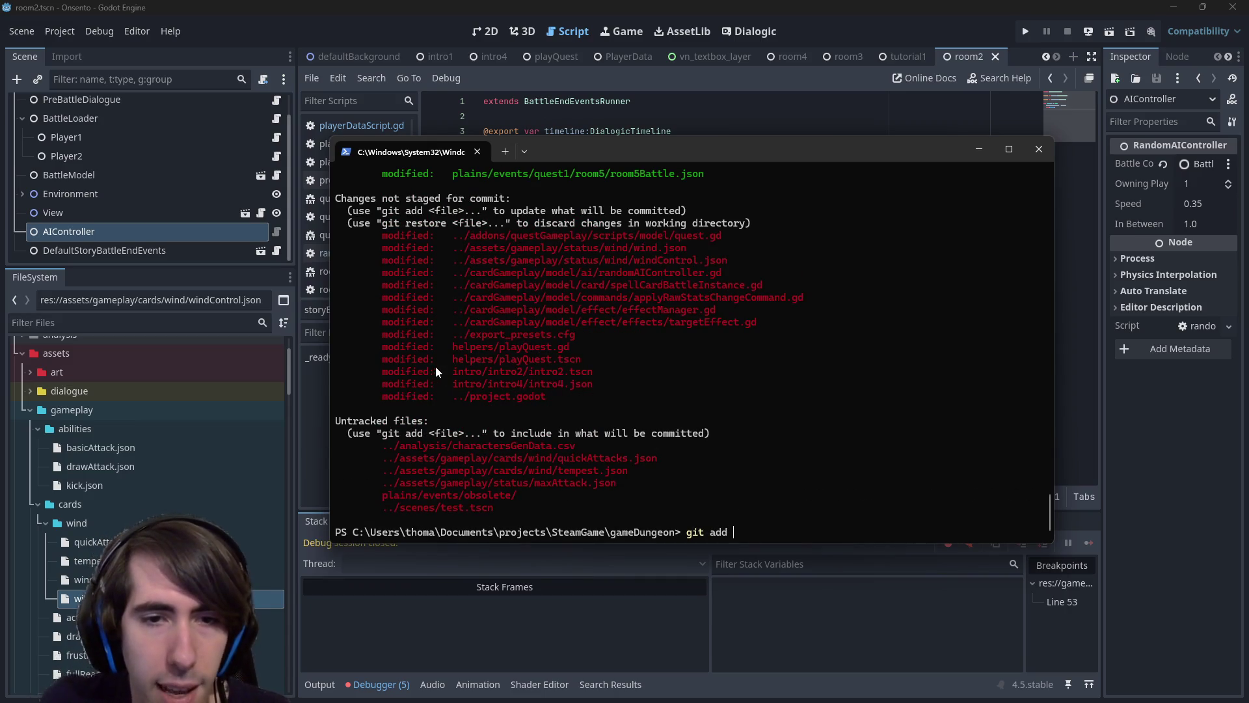
Append the intro/intro2/intro2.tscn and intro/intro4/intro4.json paths to the git add command.
mouse_move(452, 369)
mouse_down()
mouse_move(586, 390)
mouse_move(623, 373)
mouse_up()
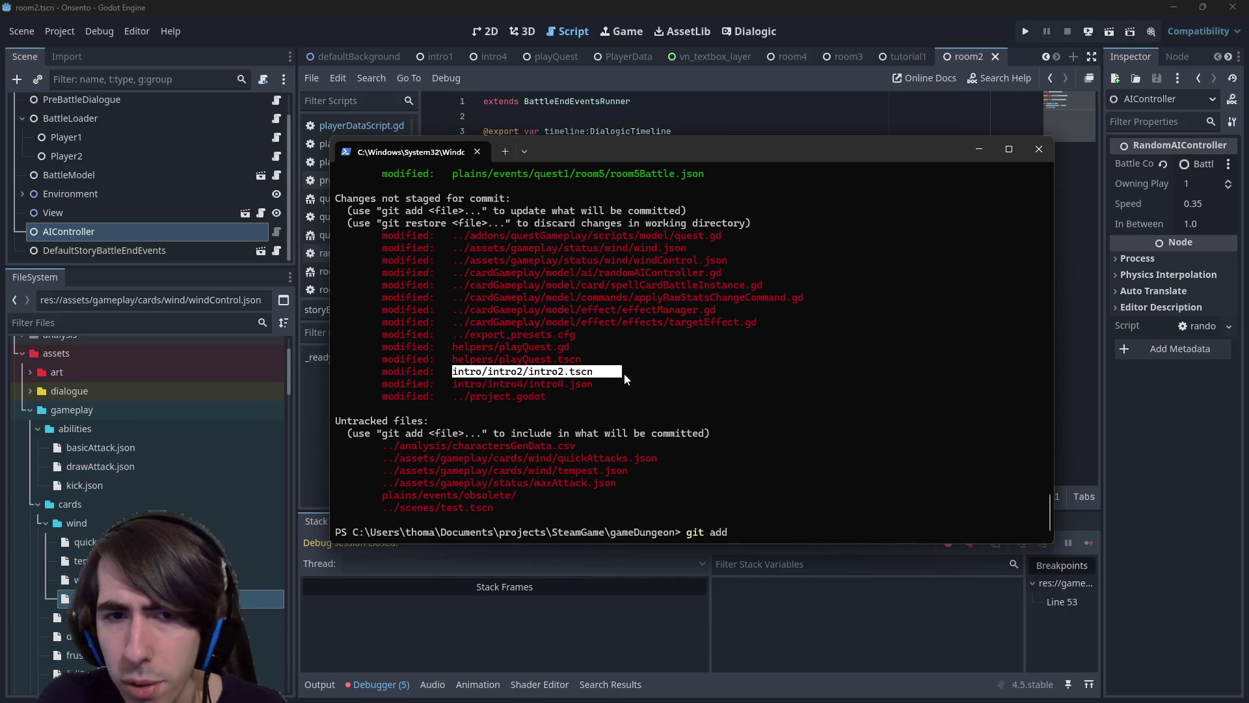
right_click(623, 373)
right_click(657, 369)
mouse_move(453, 384)
mouse_down()
mouse_move(585, 370)
mouse_move(593, 384)
mouse_up()
right_click(593, 384)
right_click(640, 375)
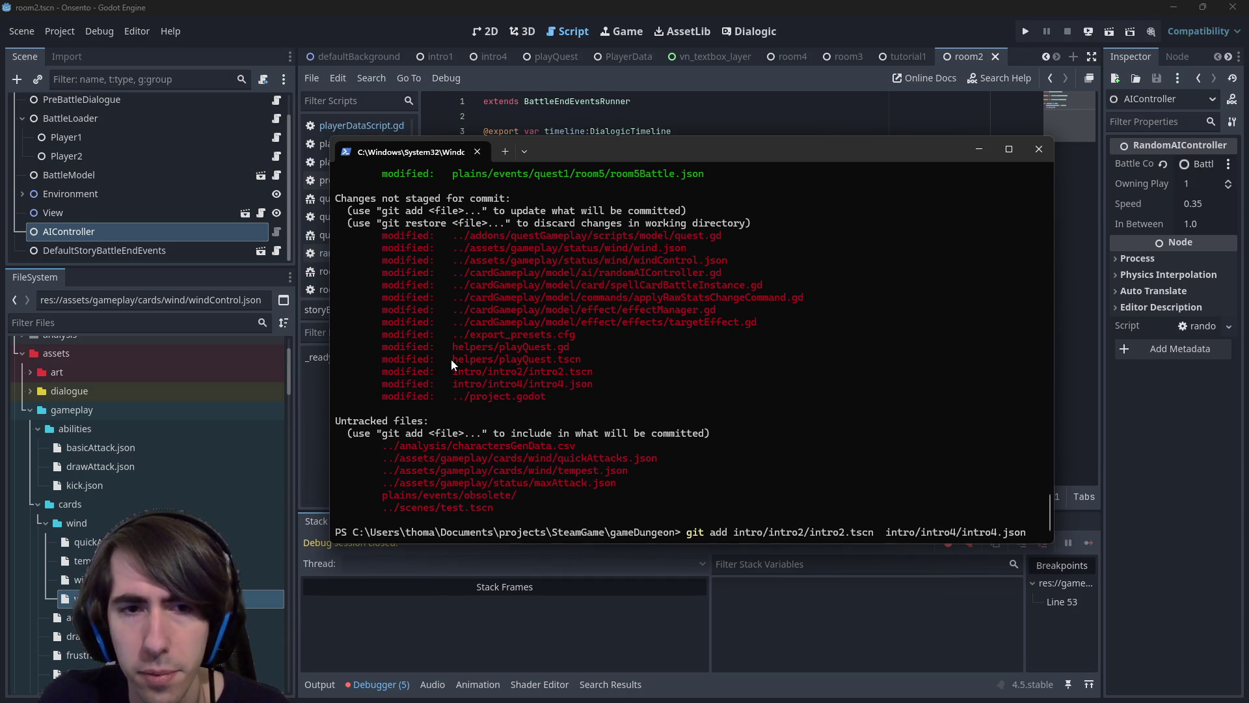
Append helpers/playQuest.tscn and helpers/playQuest.gd to the command and bring the Godot editor back.
drag(452, 359, 601, 359)
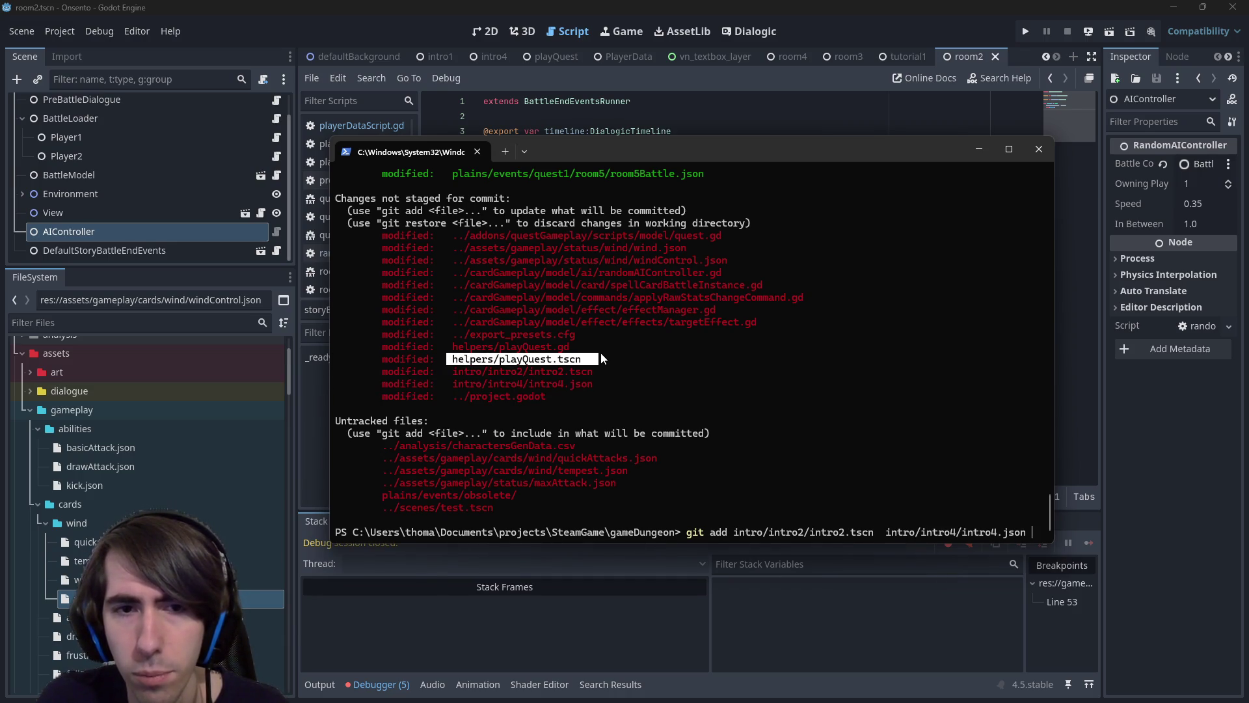
right_click(601, 358)
right_click(672, 329)
drag(453, 334, 588, 336)
right_click(588, 335)
right_click(597, 329)
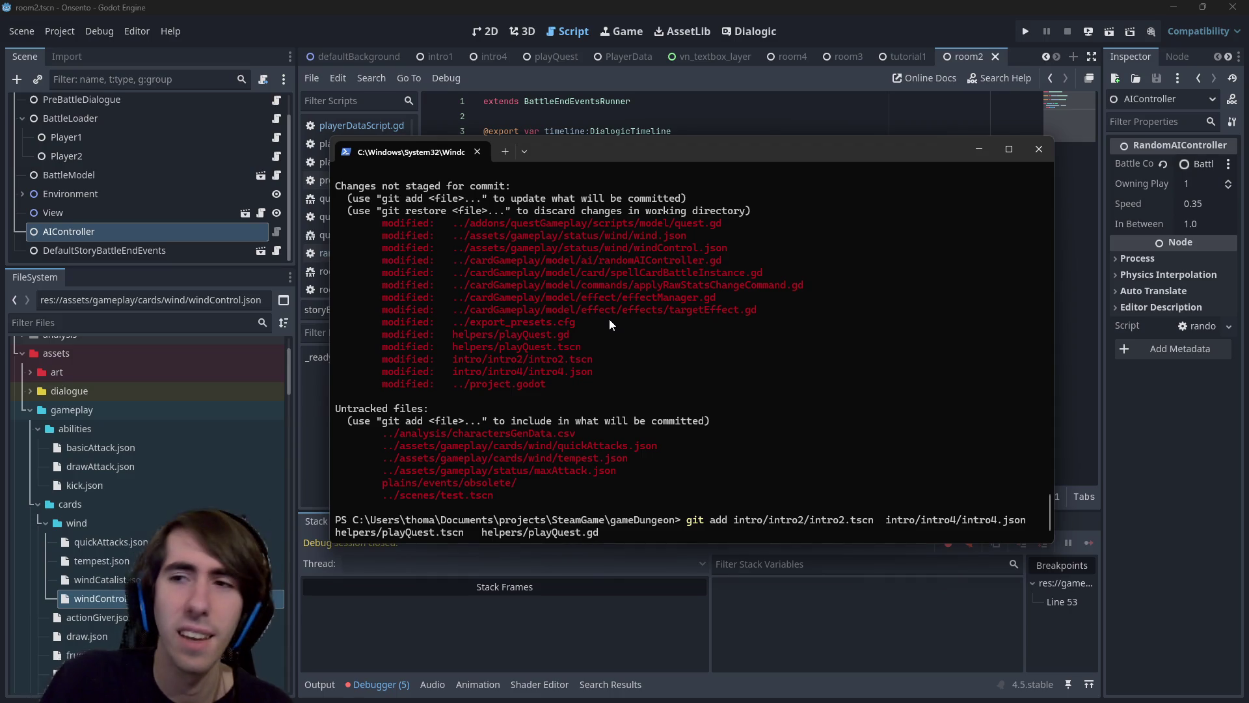
click(763, 6)
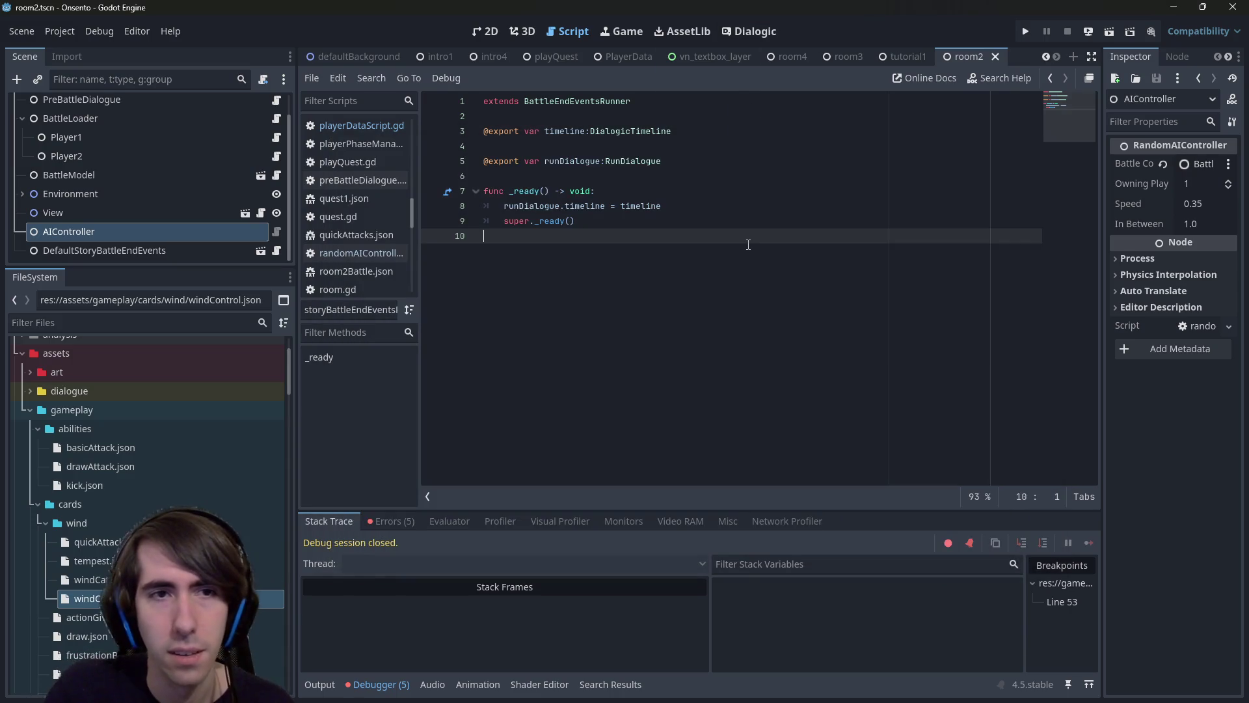
Open helpers.gd through the quick script search and look it over in the editor.
key(ctrl+alt+o)
text(helpers)
key(Return)
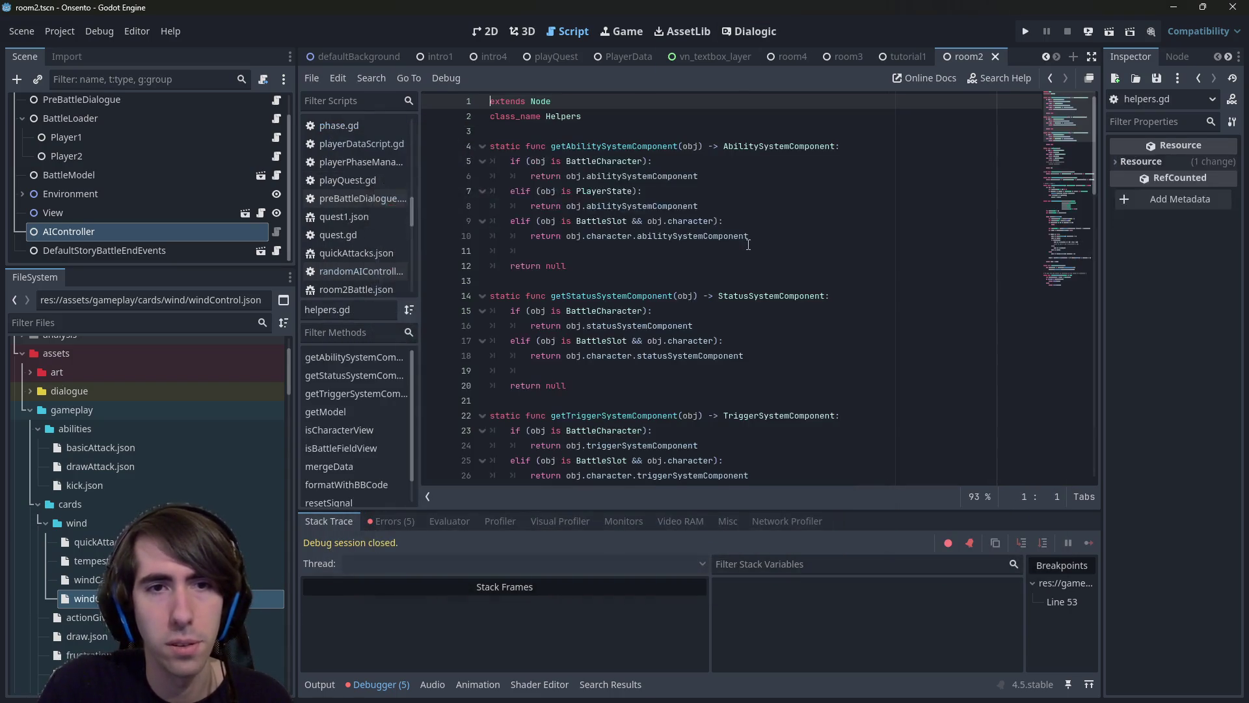
key(shift+alt+o)
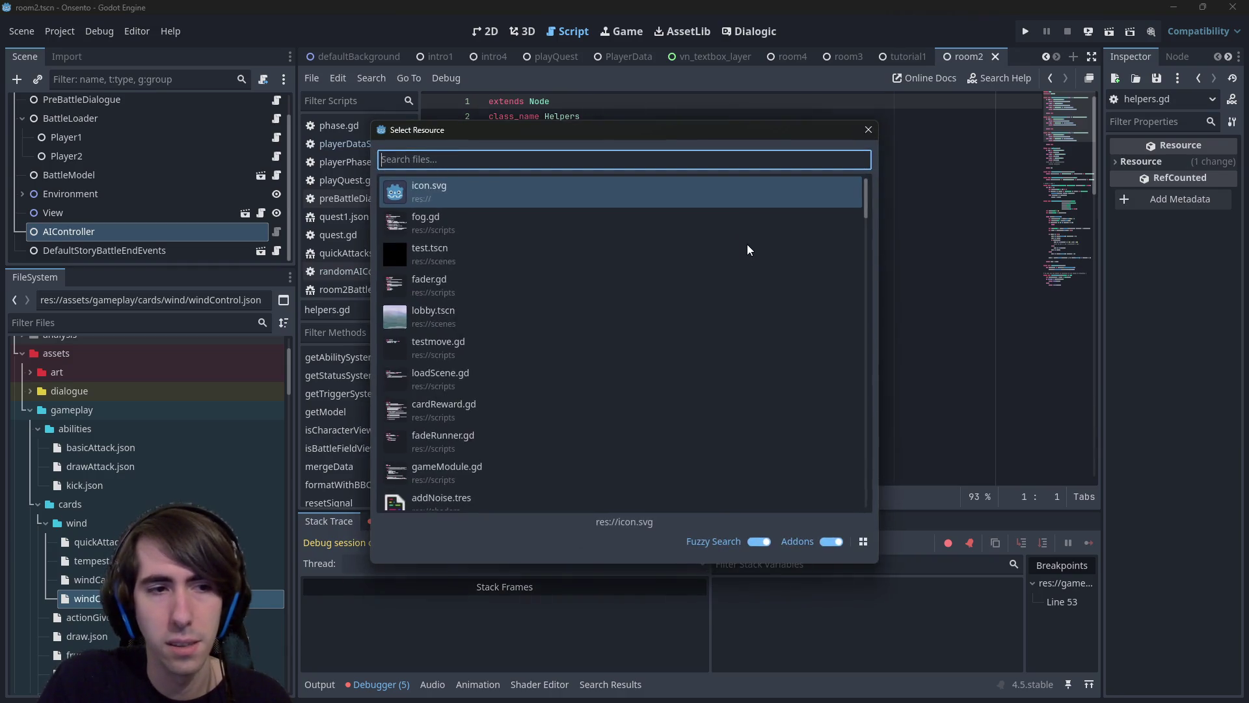
key(Escape)
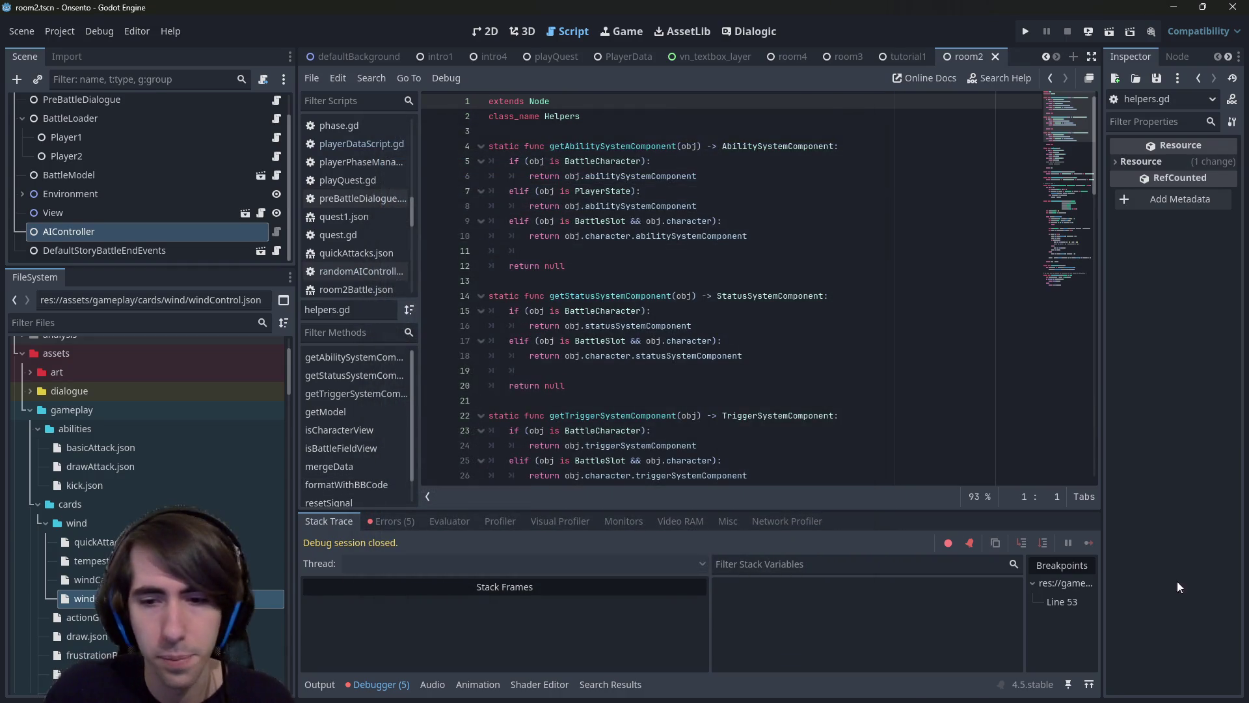
key(alt+Tab)
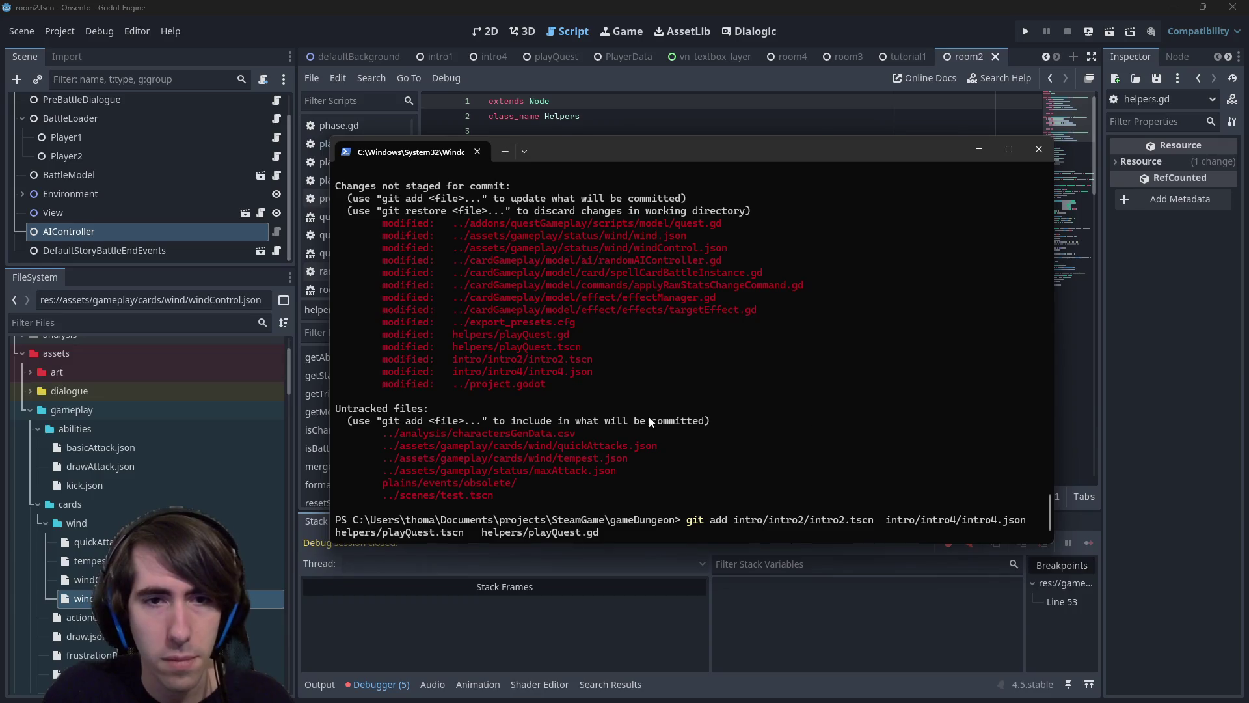
click(577, 7)
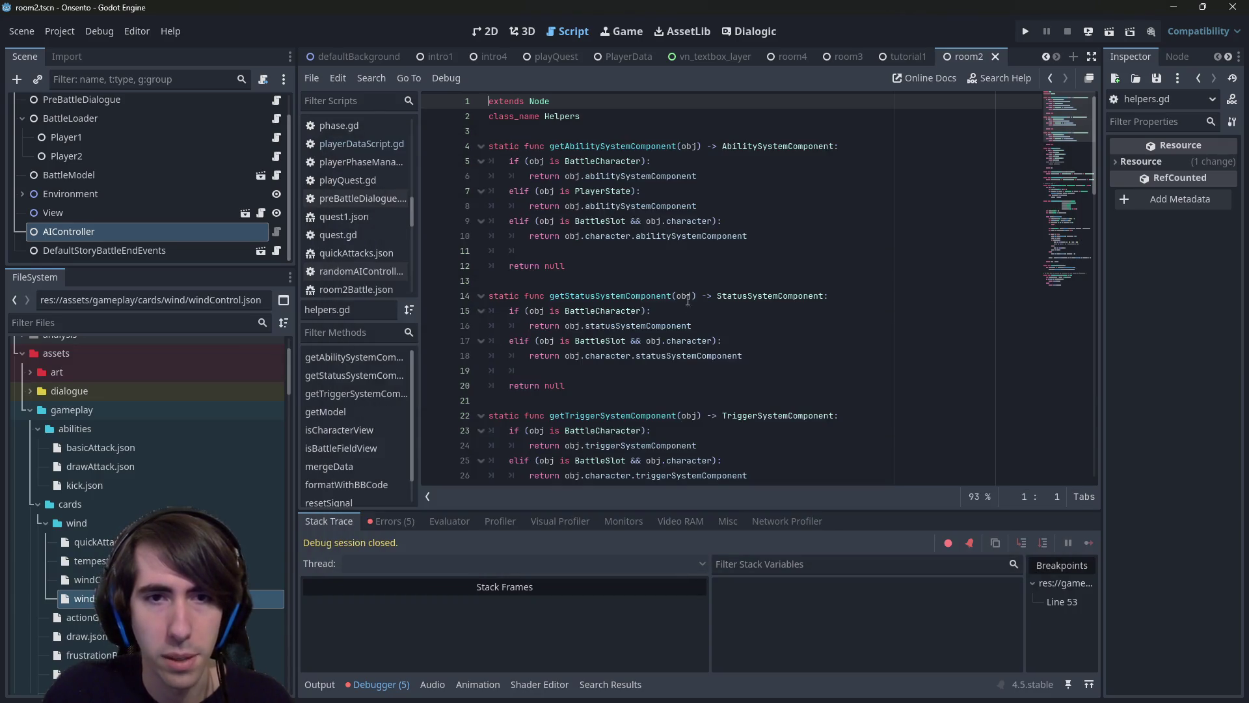
click(688, 310)
Open playQuest.gd via Quick Open, check line 4, and return to the terminal.
key(shift+alt+o)
text(playquest)
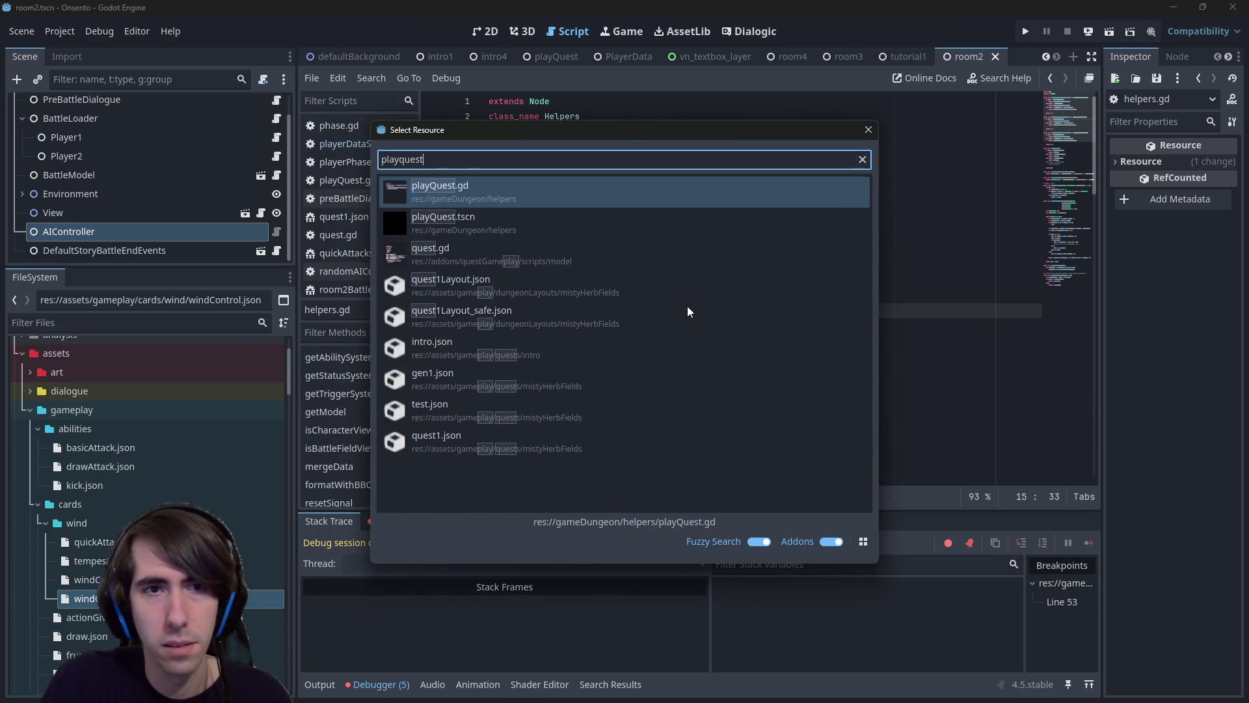
key(Return)
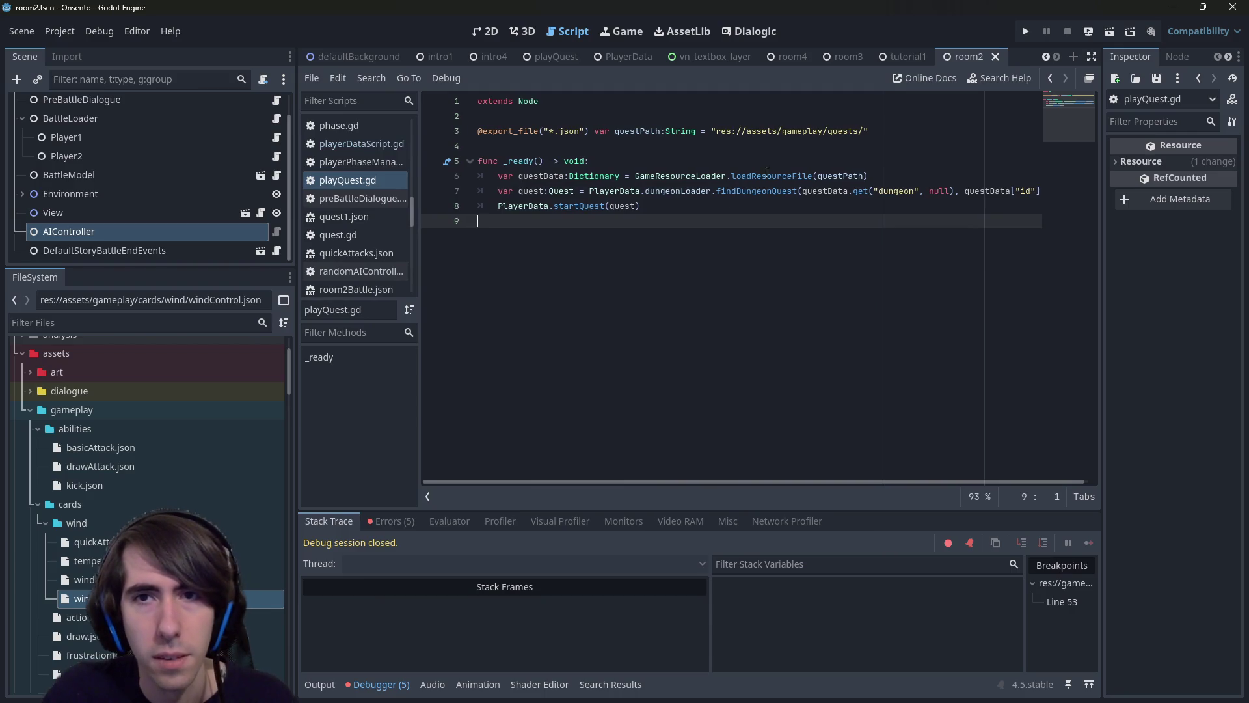
key(Up)
key(Up)
key(Up)
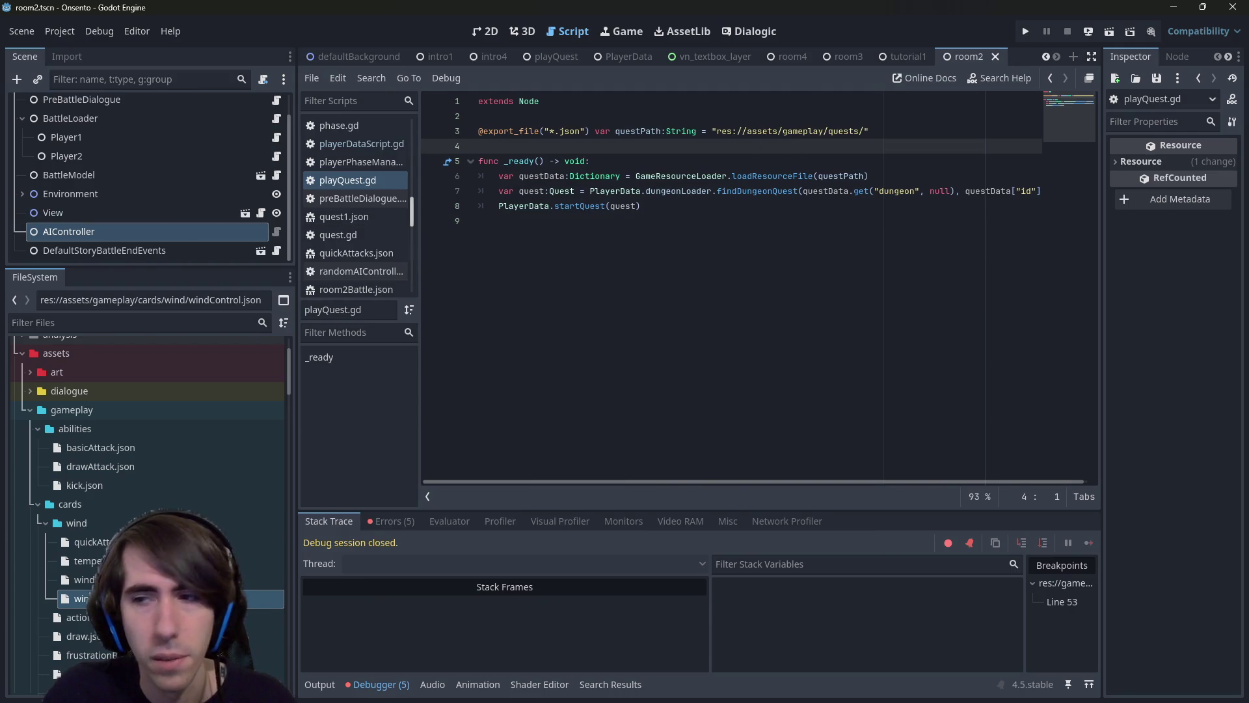
key(alt+Tab)
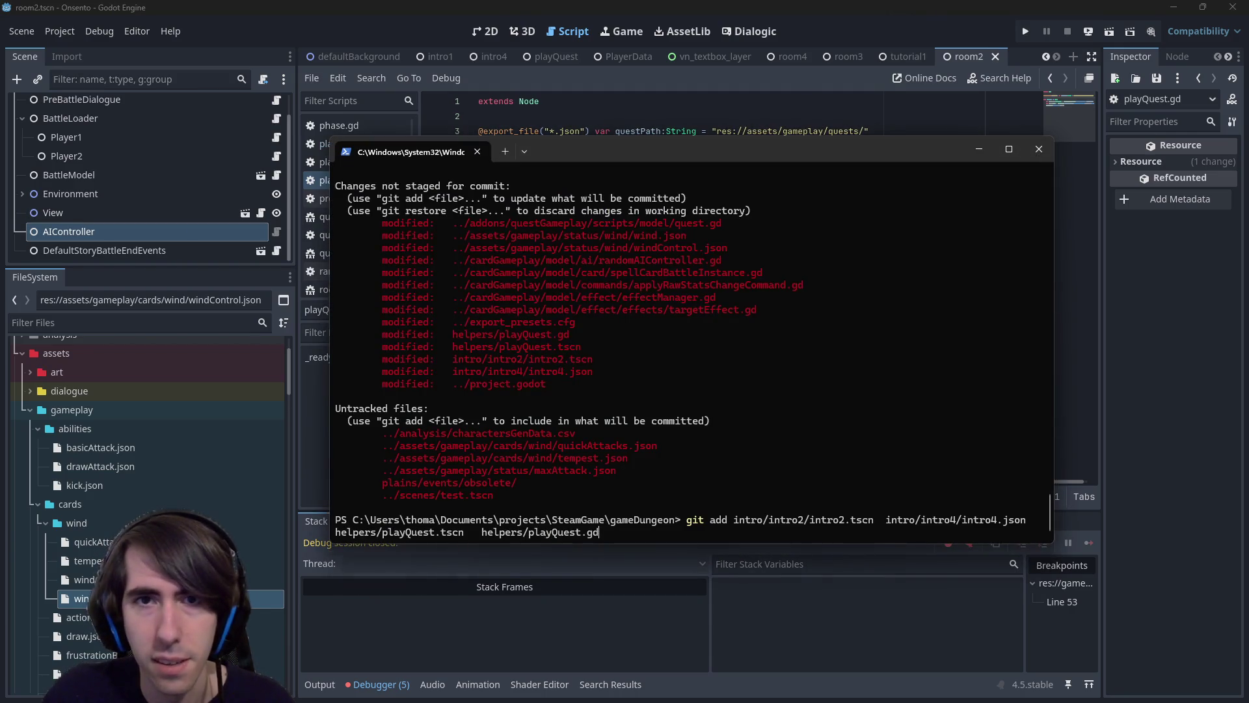
Run the pending git add without helpers/playQuest.tscn, then check git status.
click(695, 5)
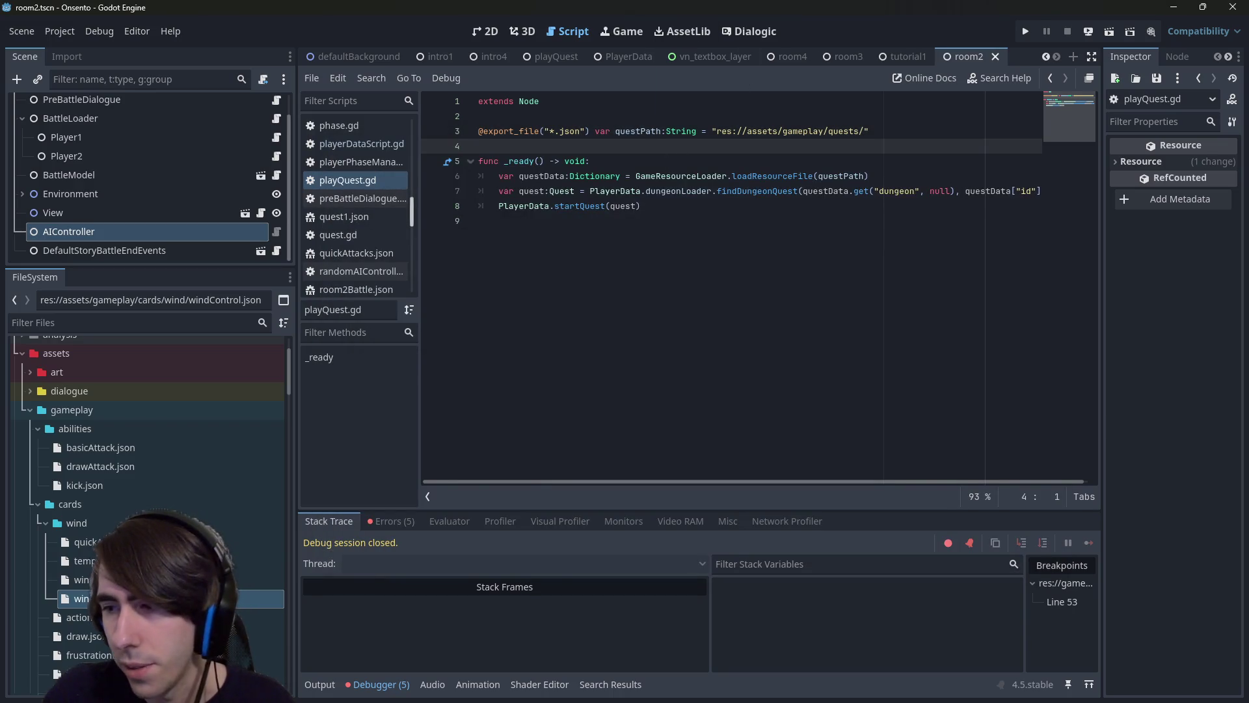
key(alt+Tab)
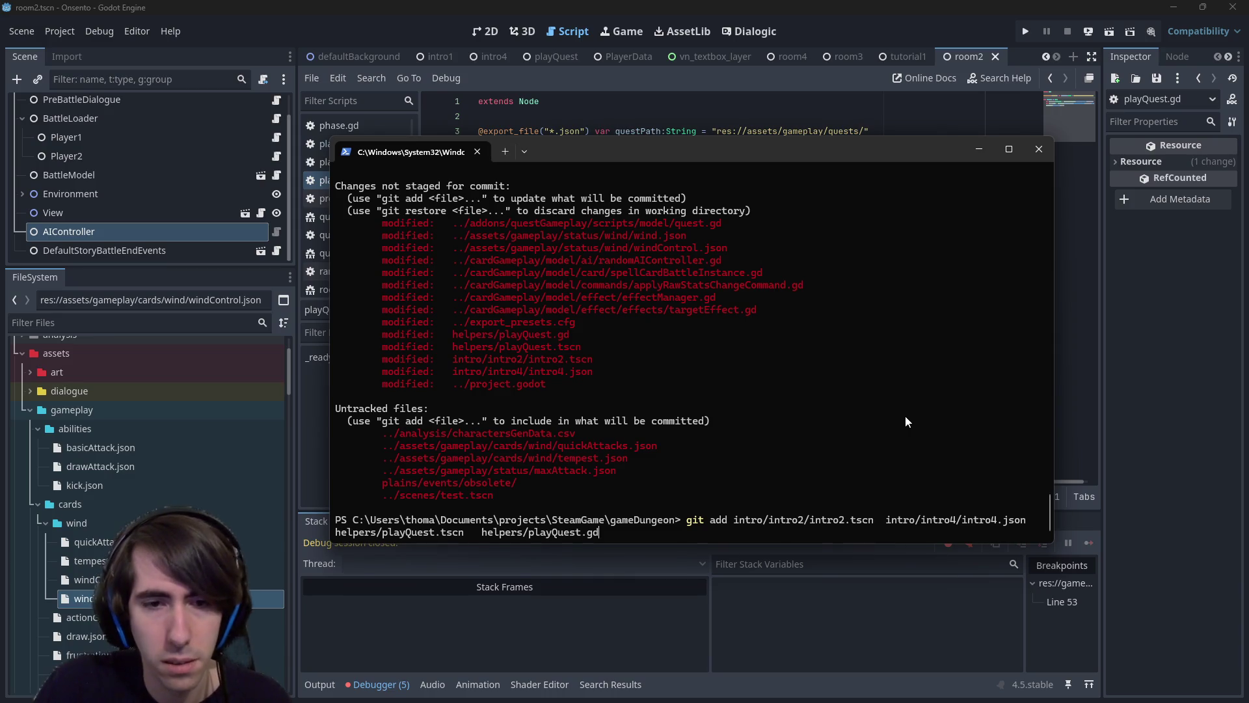
key(BackSpace)
key(BackSpace)
key(BackSpace)
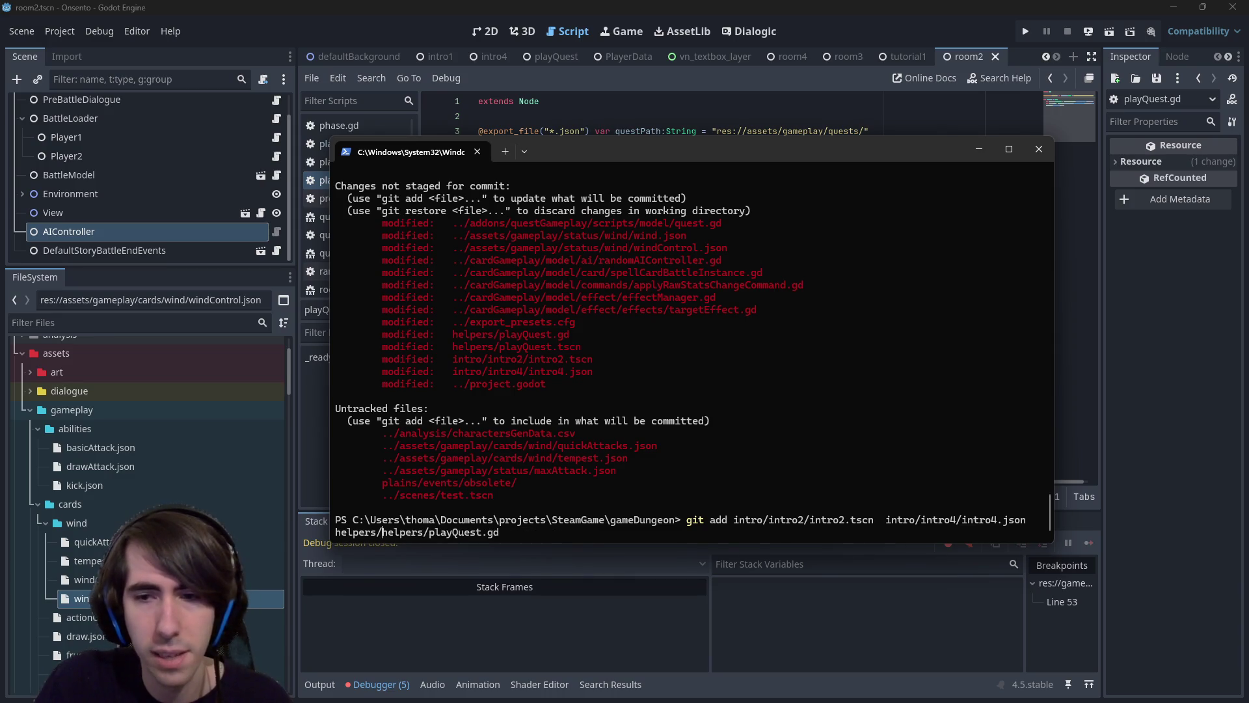
key(Return)
text(git status)
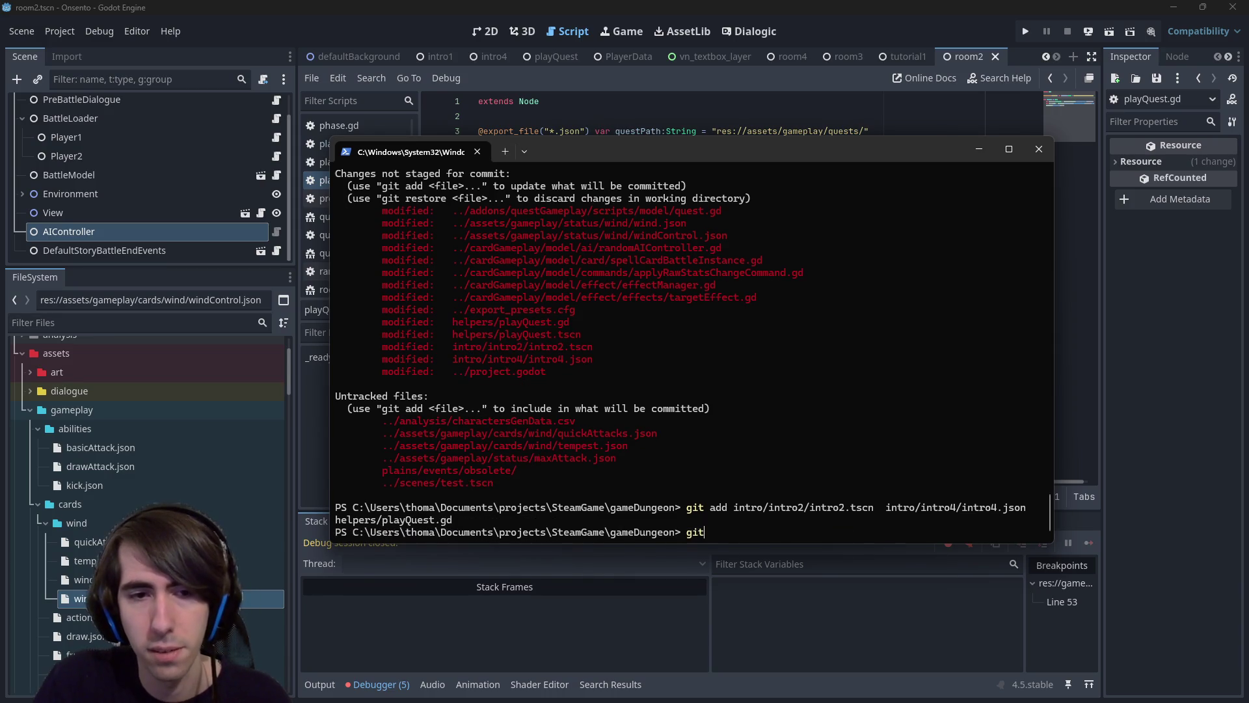
key(Return)
Build a git add command with the quest.gd, wind.json, randomAIController.gd and windControl.json paths.
text(git add)
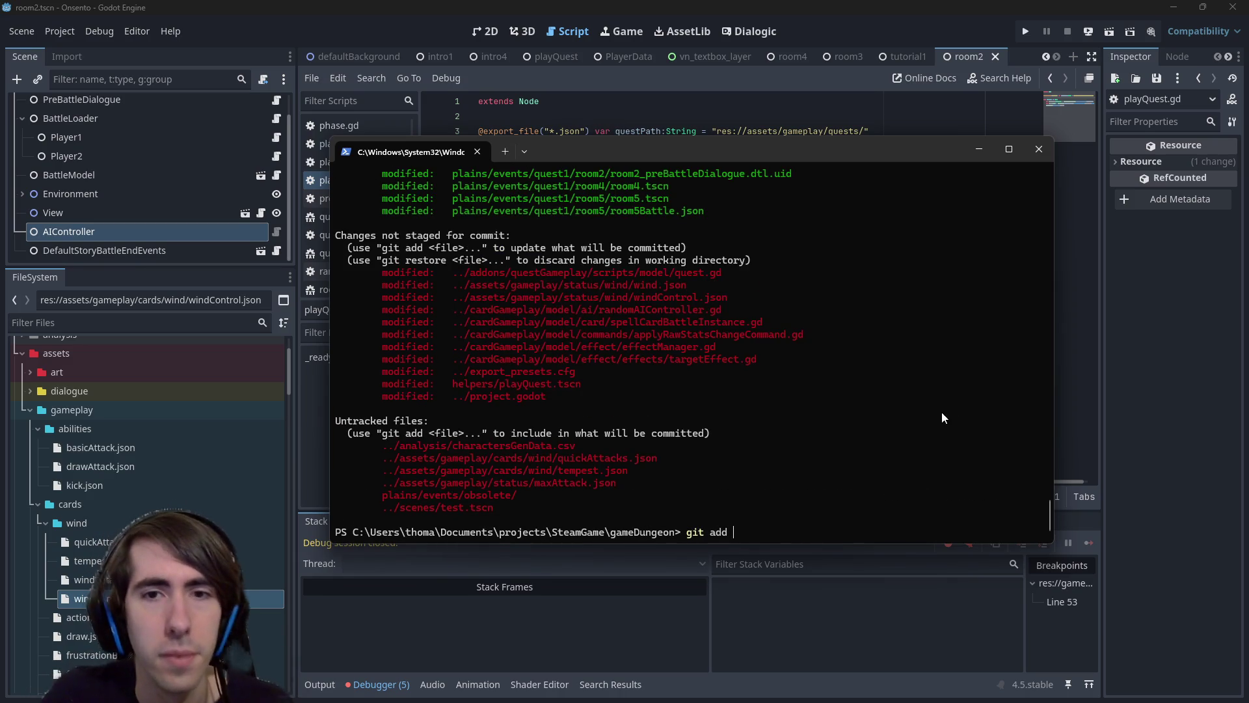
drag(453, 277, 724, 277)
right_click(665, 277)
right_click(665, 277)
drag(455, 284, 687, 286)
right_click(686, 286)
right_click(686, 286)
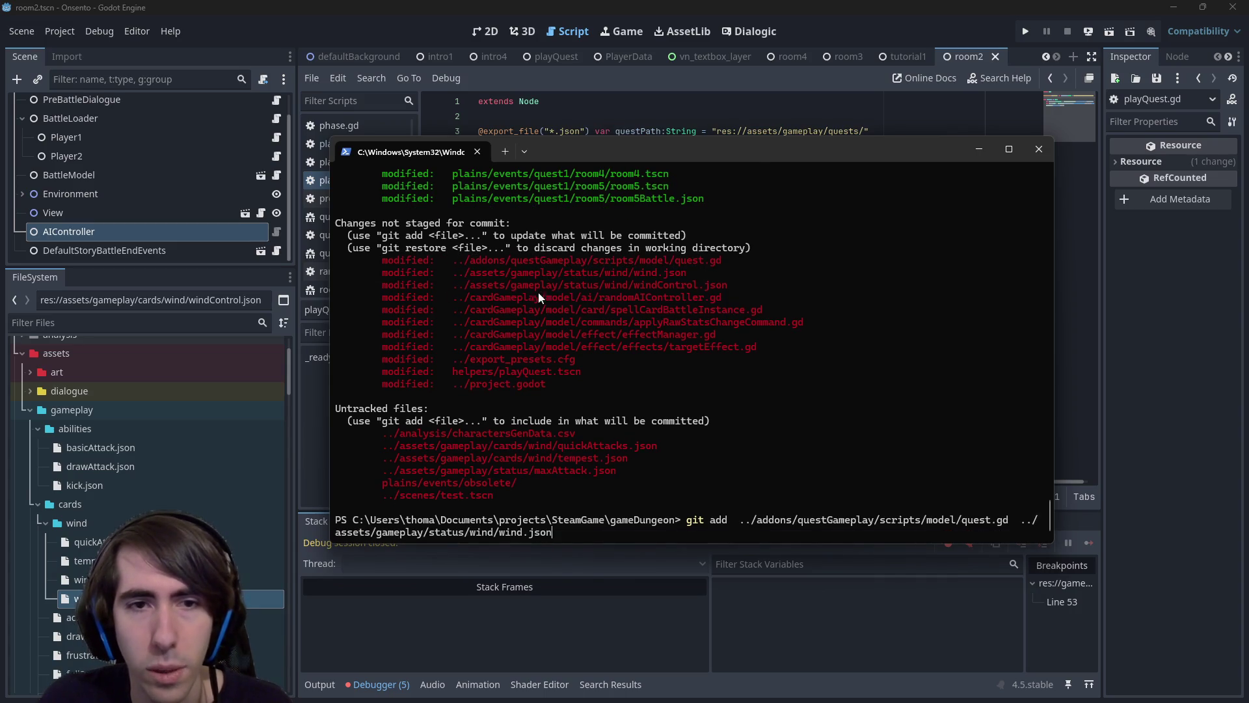
drag(448, 301, 743, 301)
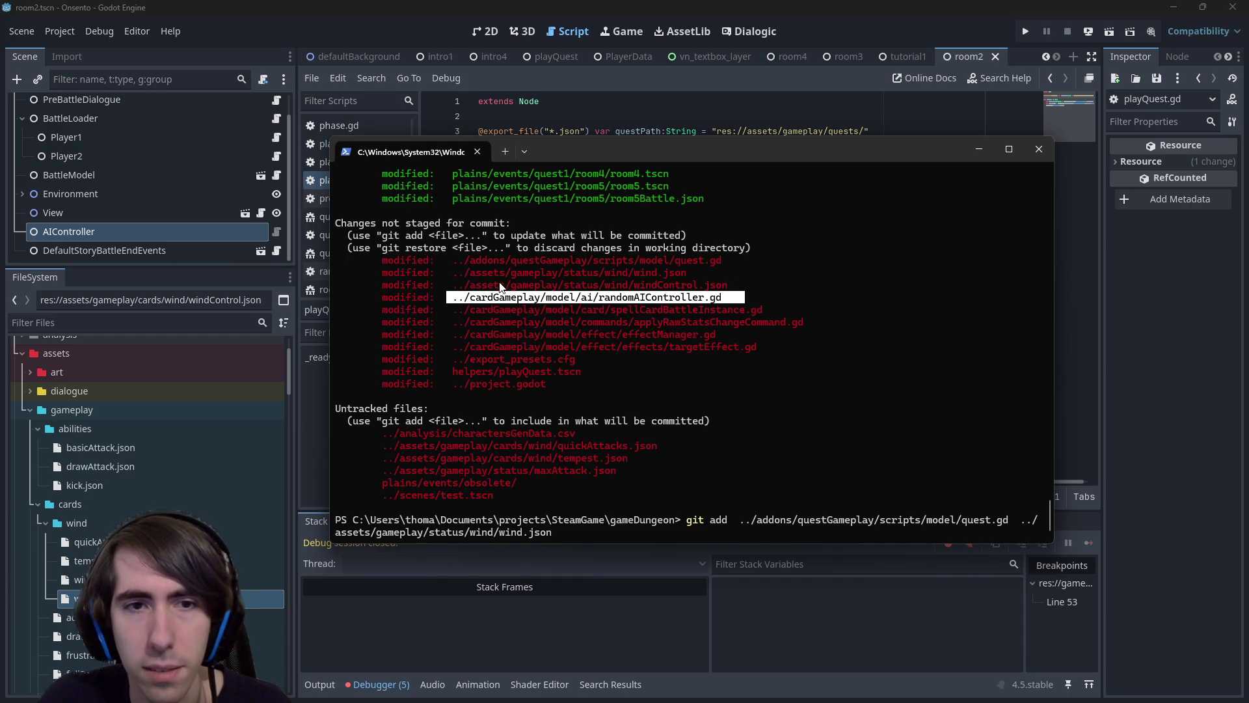
right_click(501, 287)
right_click(449, 294)
mouse_move(448, 285)
mouse_down()
mouse_move(751, 277)
mouse_move(729, 286)
mouse_up()
right_click(729, 286)
right_click(784, 275)
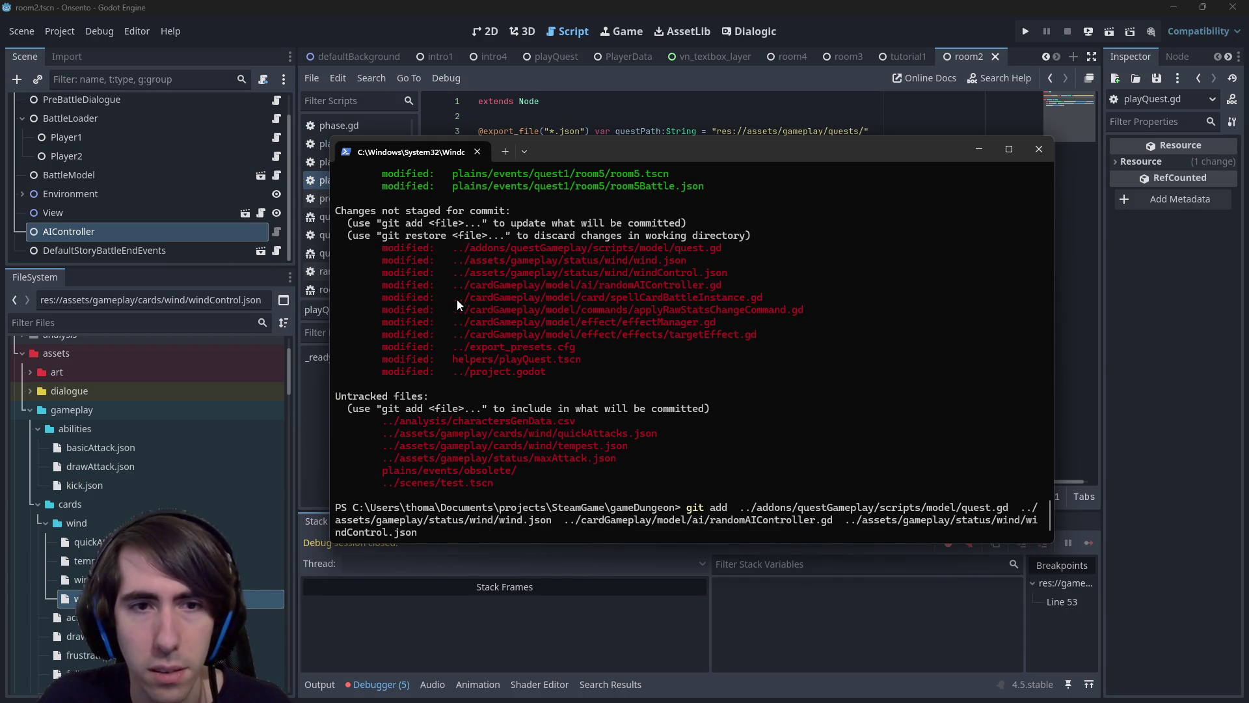
Add spellCardBattleInstance.gd, applyRawStatsChangeCommand.gd, effectManager.gd and targetEffect.gd, stage everything, and check status.
drag(454, 302, 764, 301)
right_click(763, 300)
right_click(764, 301)
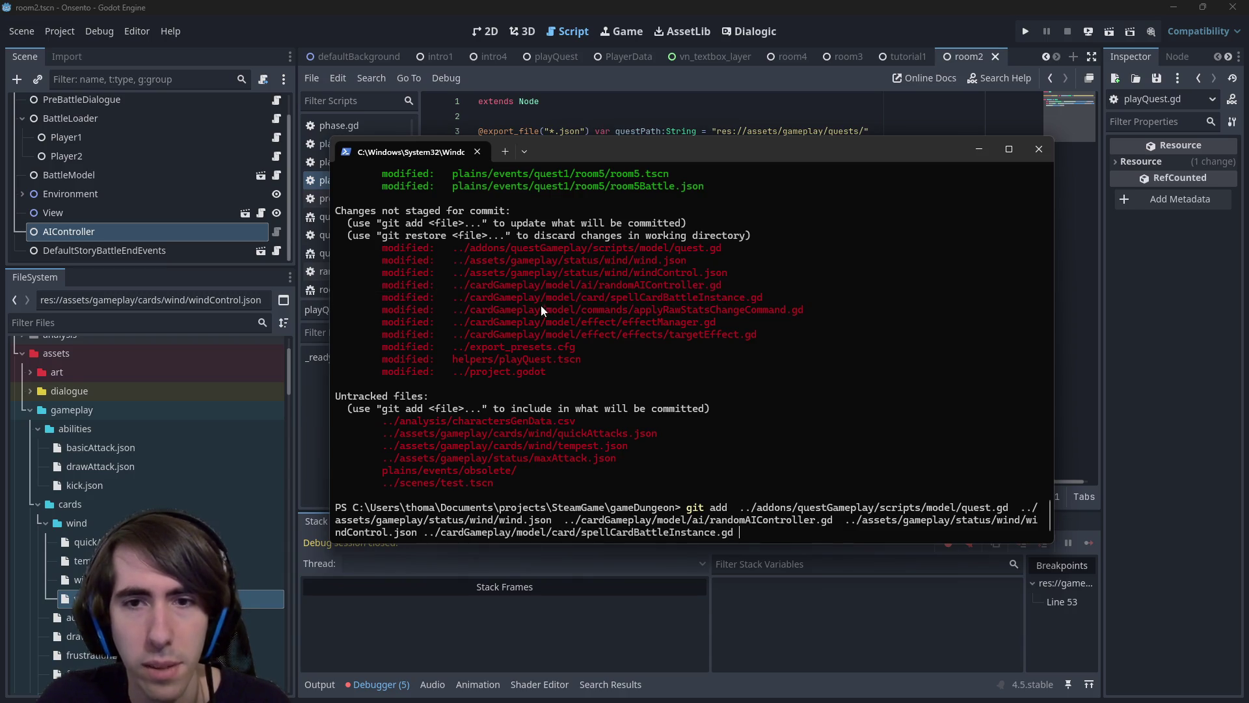
mouse_move(447, 311)
mouse_down()
mouse_move(853, 298)
mouse_move(836, 310)
mouse_up()
right_click(836, 310)
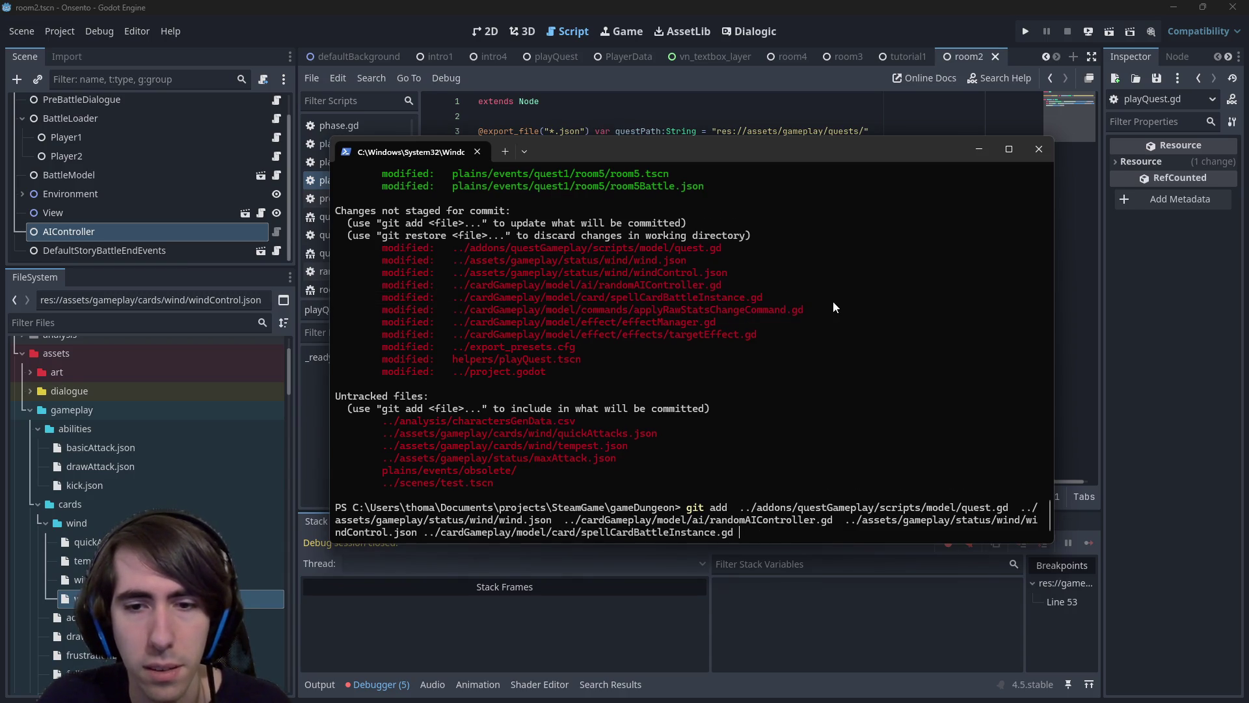
right_click(731, 320)
drag(449, 311, 726, 311)
text(.)
drag(459, 322, 780, 330)
right_click(781, 329)
right_click(781, 302)
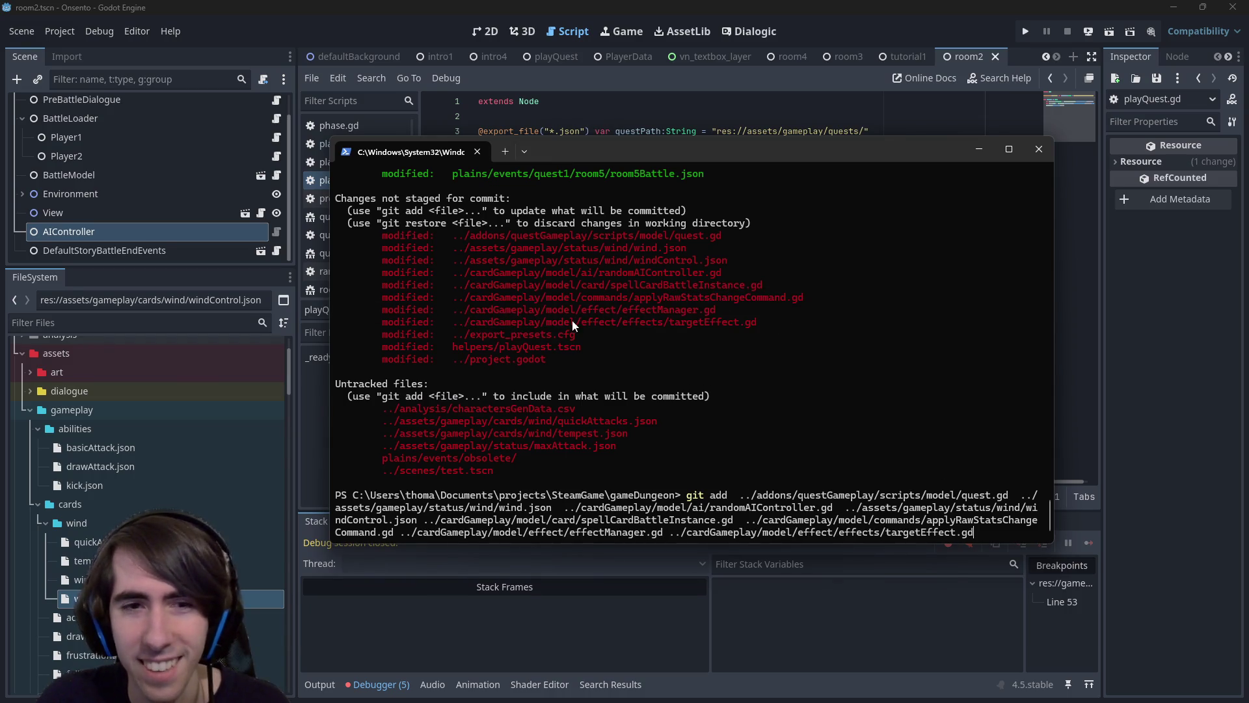
drag(442, 348, 597, 348)
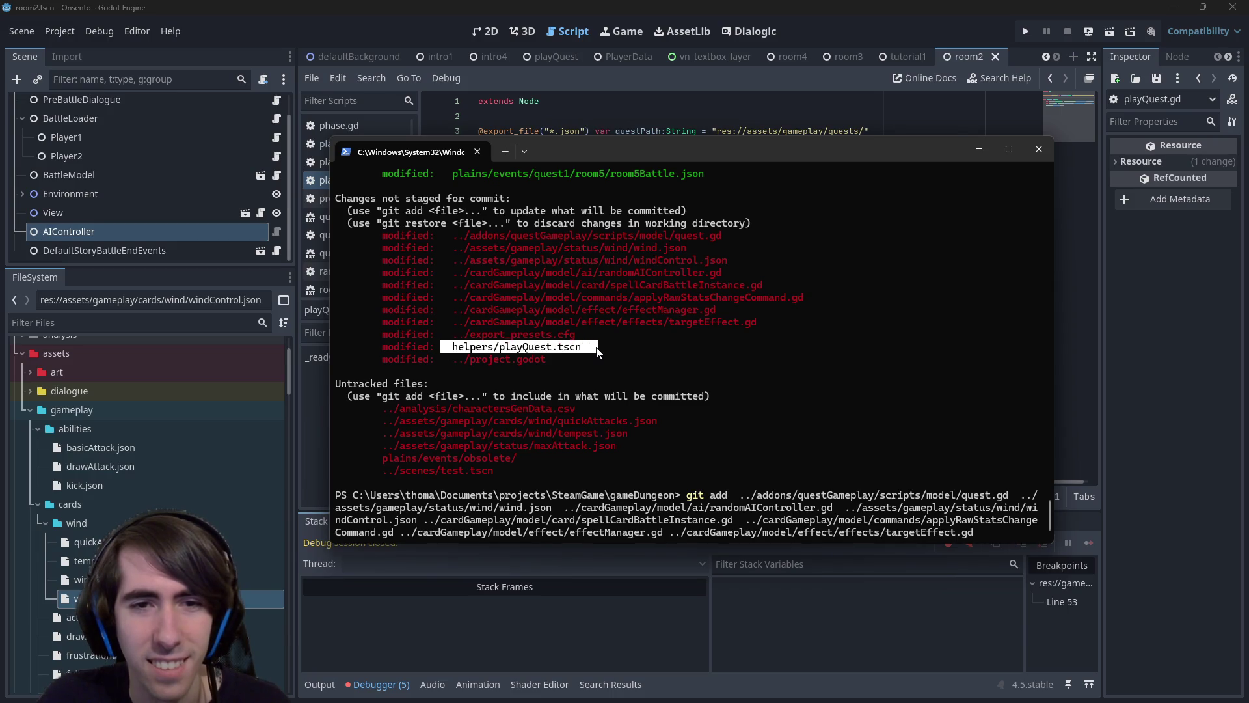
right_click(597, 352)
key(Return)
text(git)
text( status)
key(Return)
Stage the tempest.json card file with git add.
text(git add)
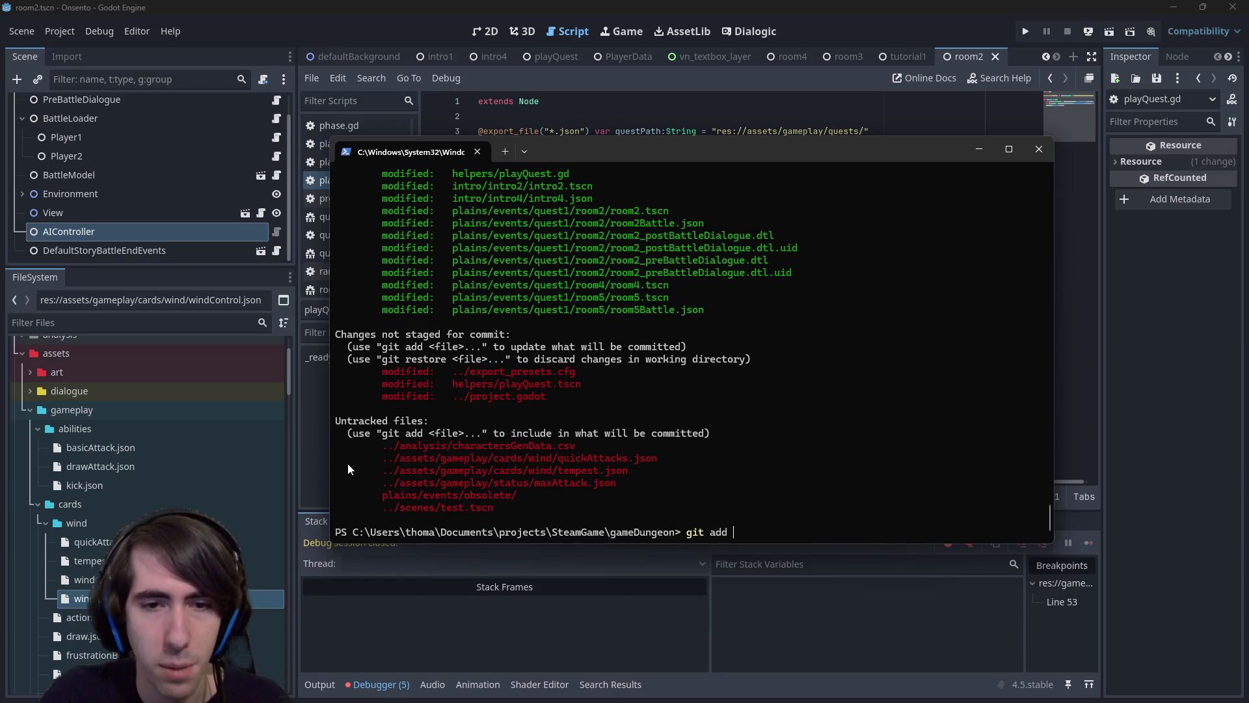
mouse_move(388, 461)
mouse_down()
mouse_move(497, 487)
mouse_move(631, 473)
mouse_up()
right_click(686, 460)
right_click(715, 452)
key(Return)
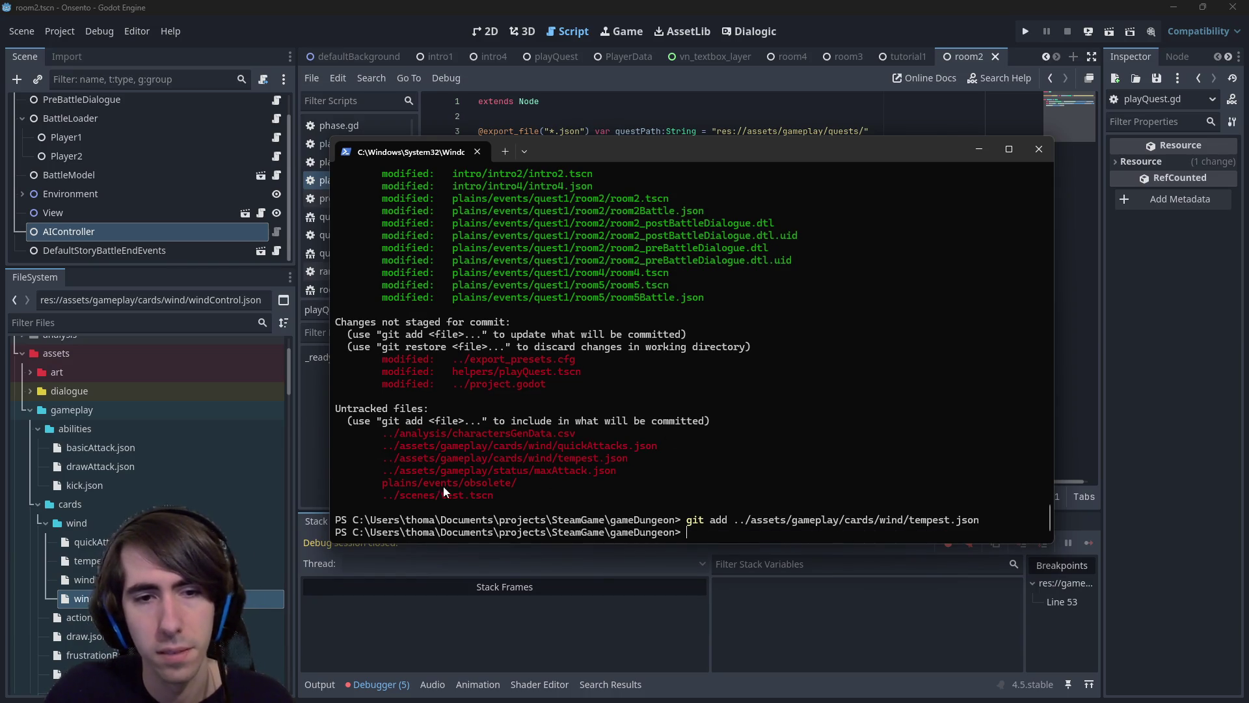
Stage plains/events/obsolete/ after fixing the mistyped git add, then run git status.
drag(383, 493, 538, 489)
right_click(537, 489)
right_click(589, 470)
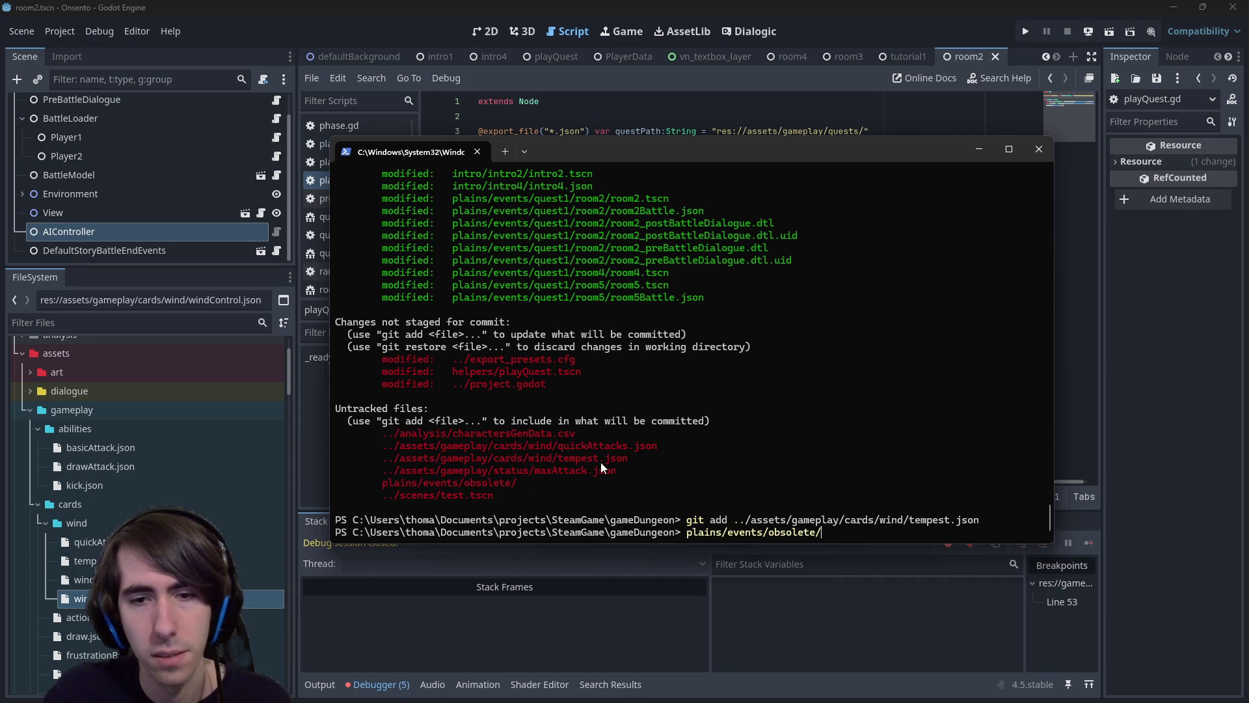
key(Home)
text(git)
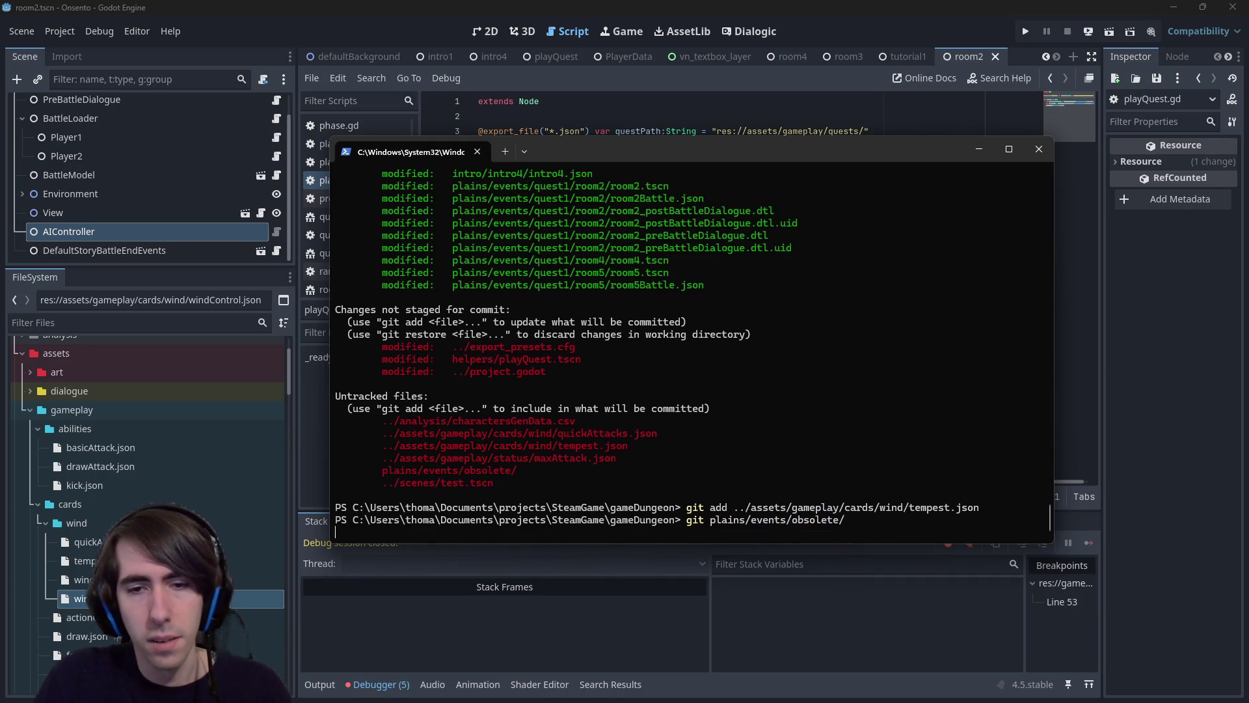
key(Return)
text(gi)
key(Up)
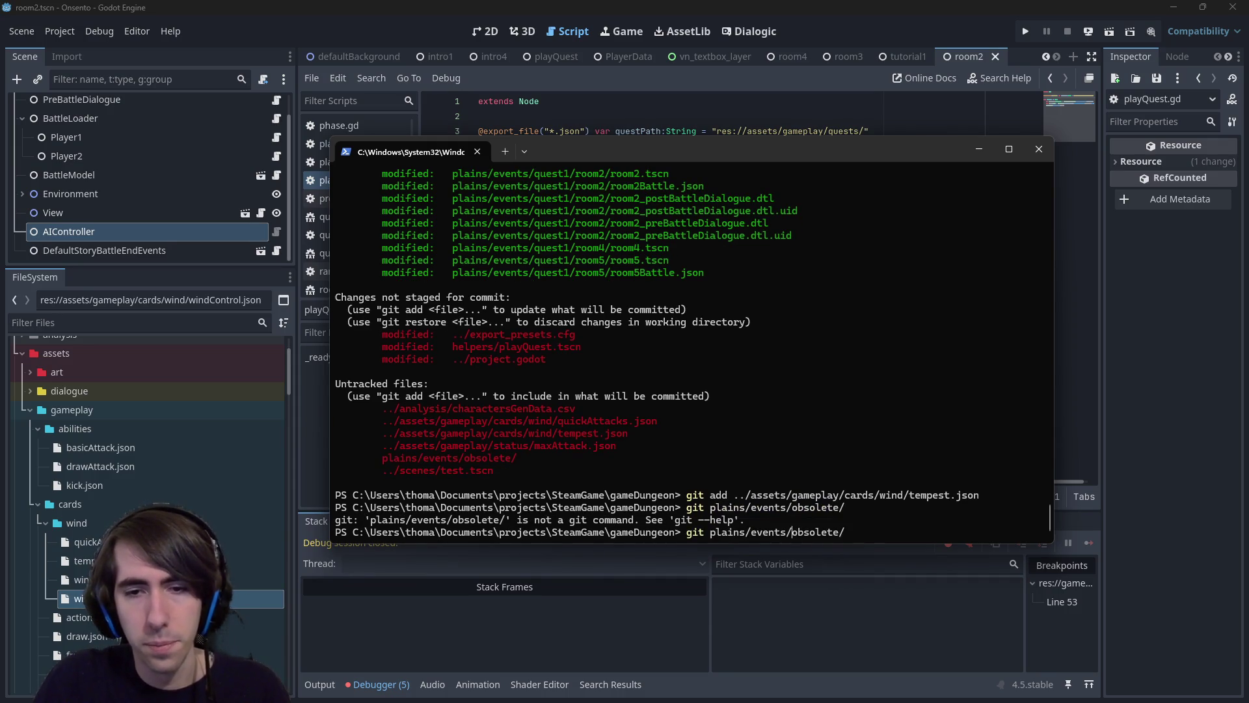
text(add)
key(Return)
text(git status)
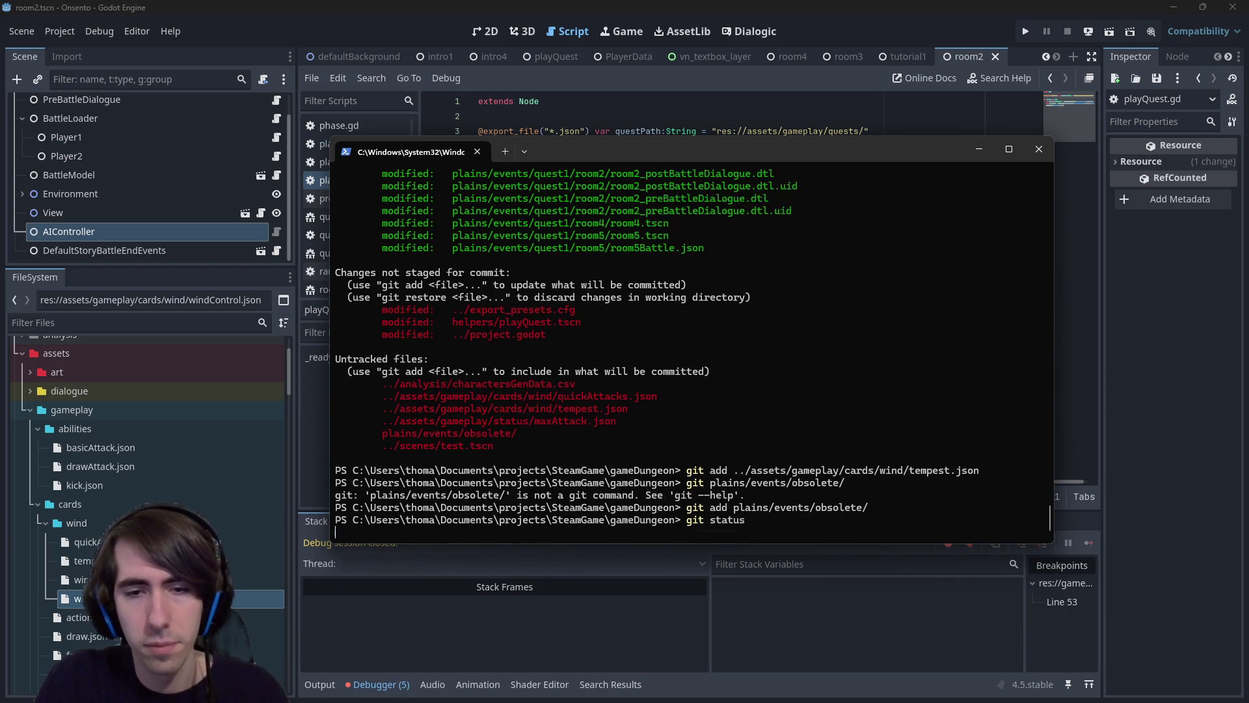
key(Return)
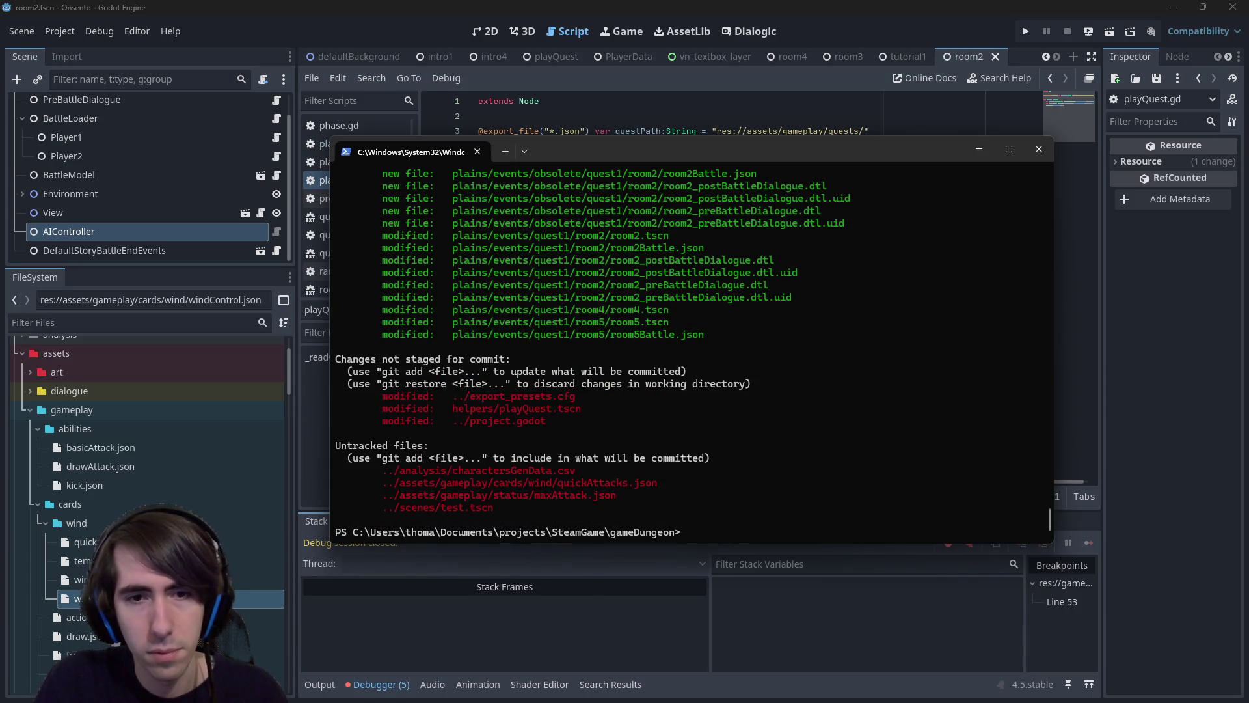
text(git co)
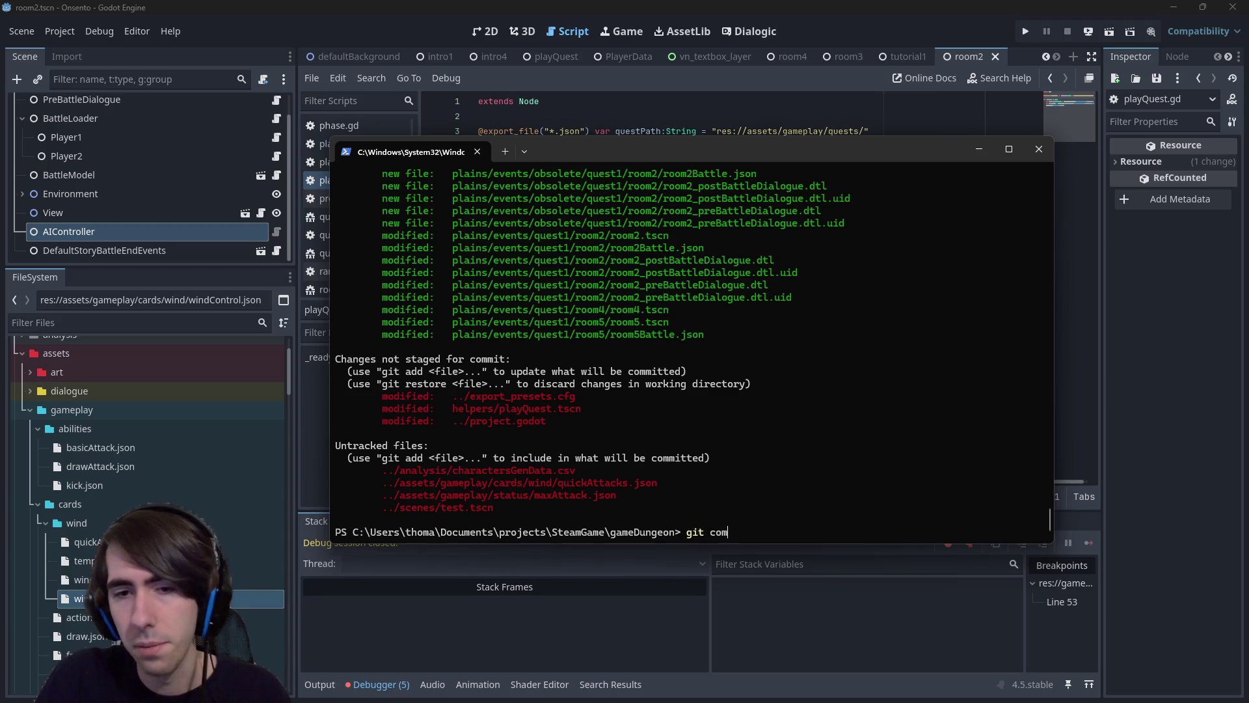
Begin a git commit message: '[MAD-] Wind status now working, Tempest card added,'.
text(mit -m ")
key(Left)
text(I)
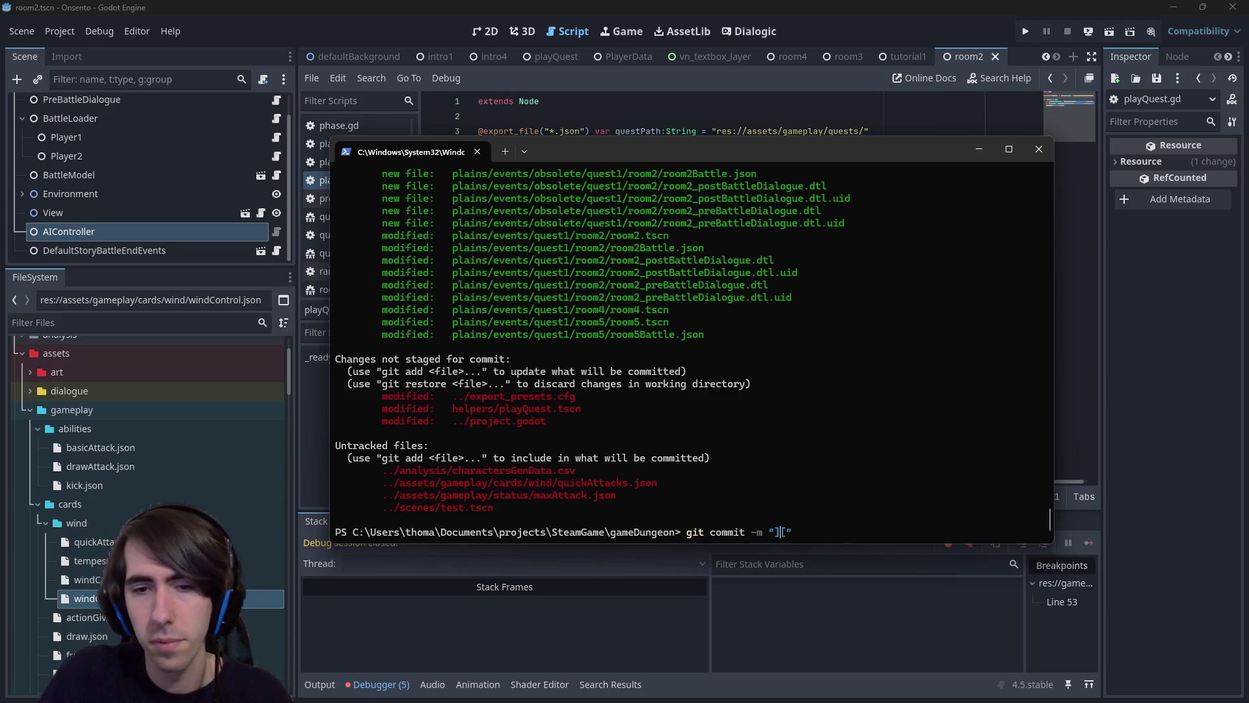
text([MAD-)
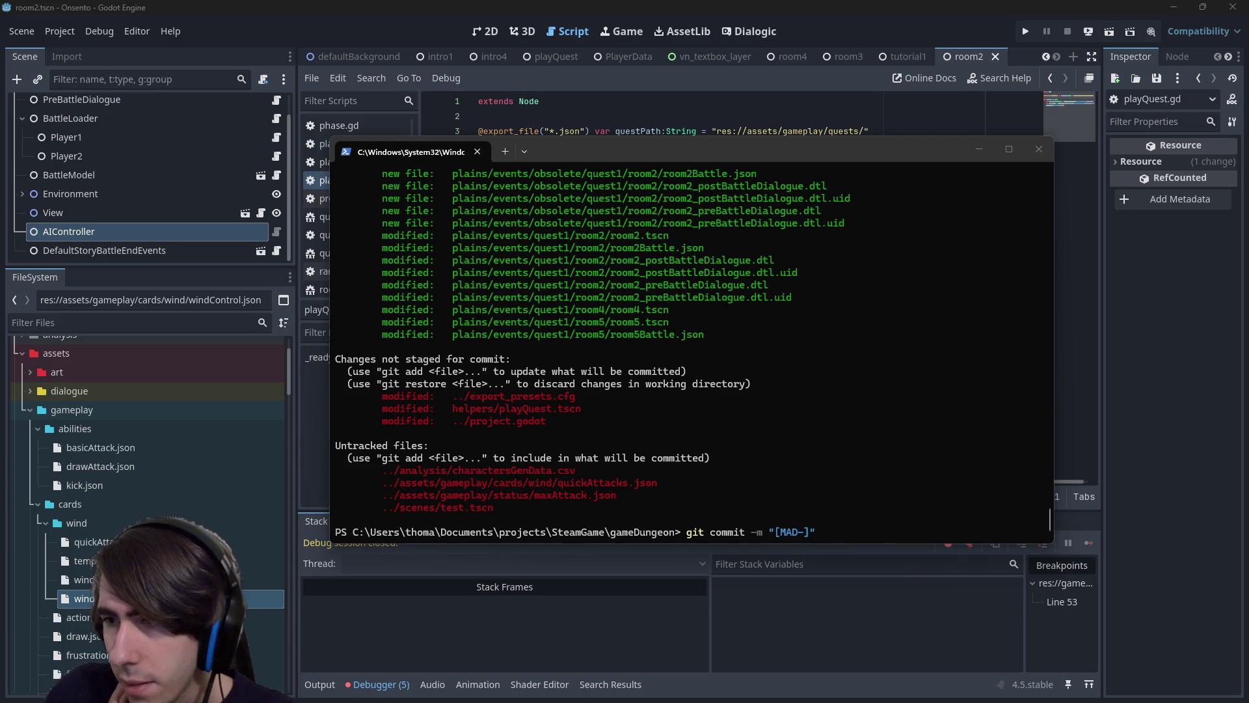
click(786, 305)
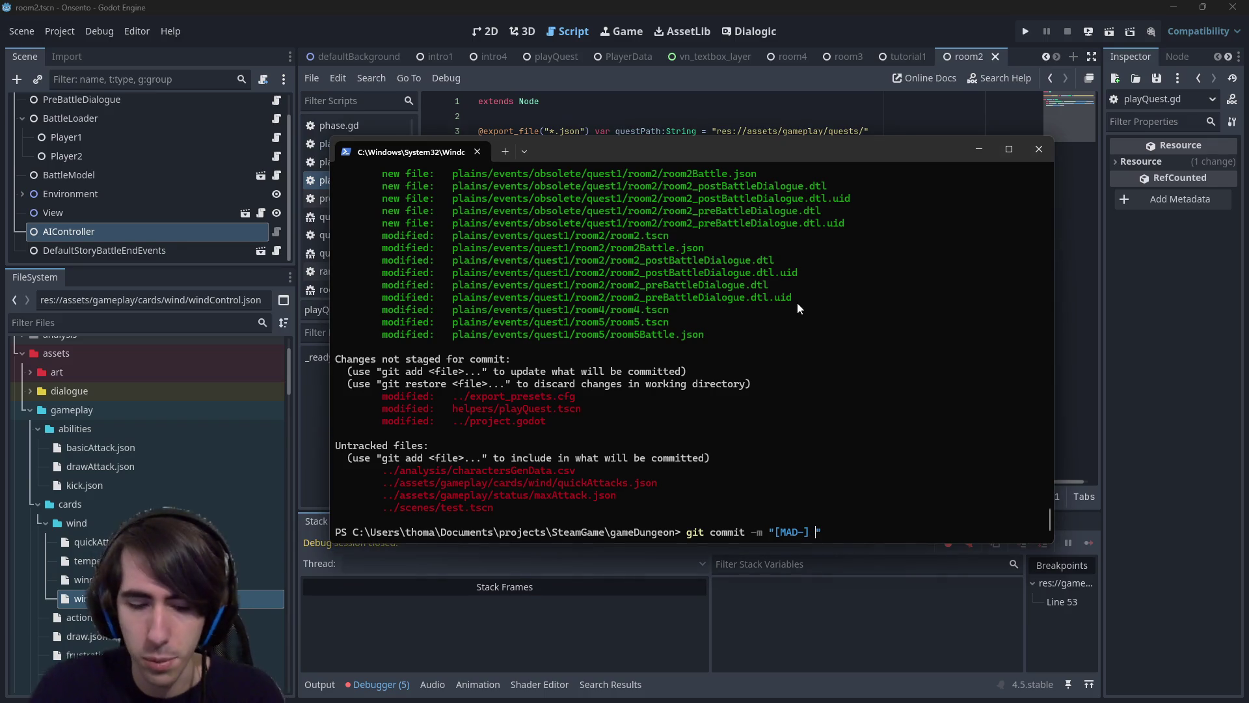
text(Wind now working, Tempest card added,)
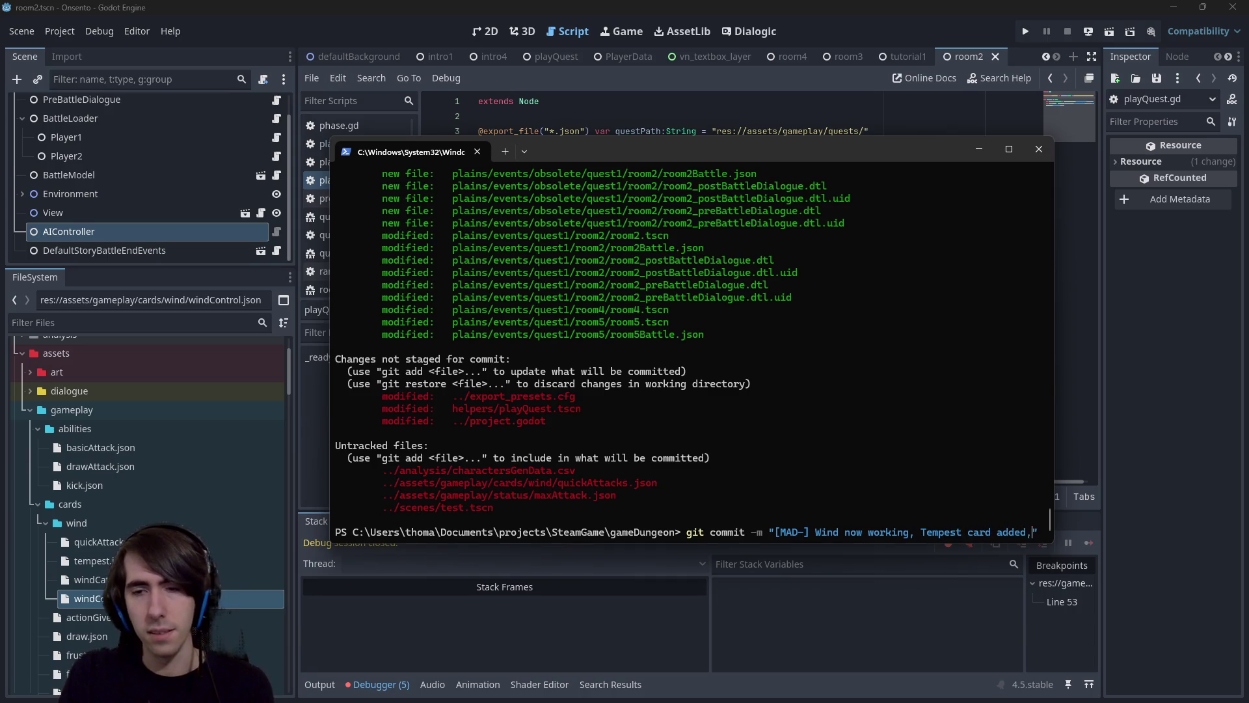
key(ctrl+Left)
text(status)
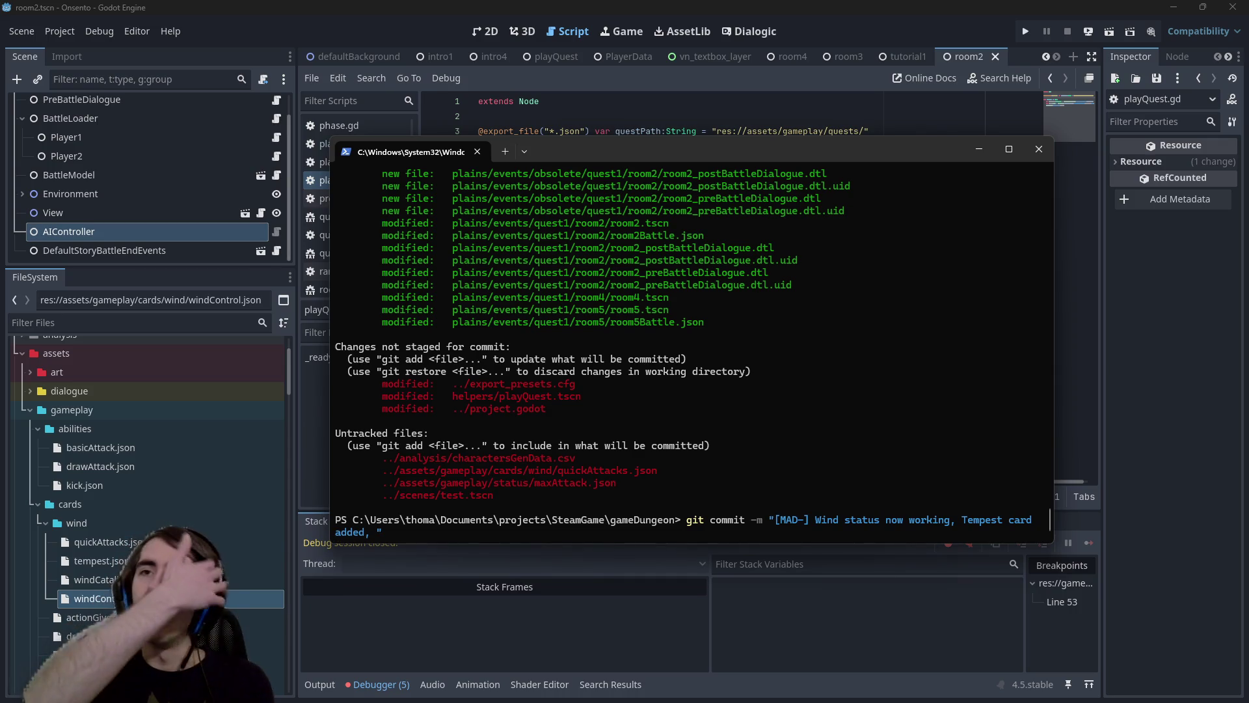
Finish with 'Quest1/Room2 remade, cost fixes, AI slightly improved, and a few other things' and commit.
text(Quest1)
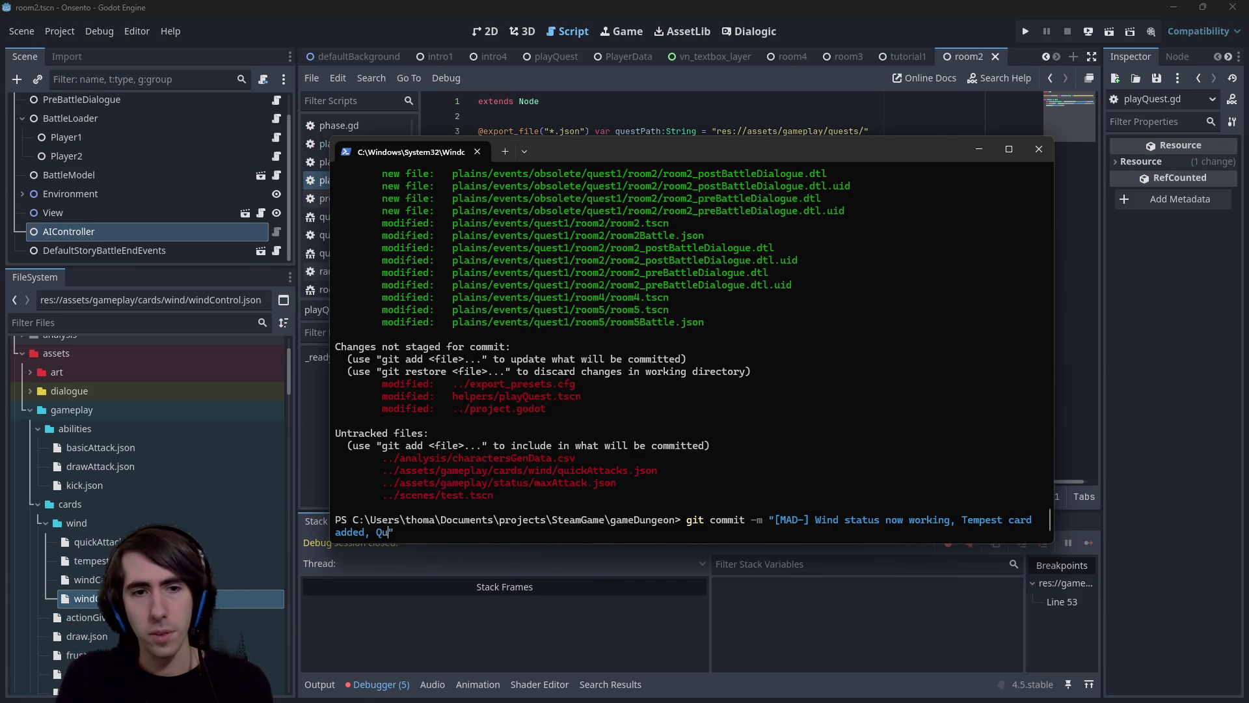
text(/Room2 )
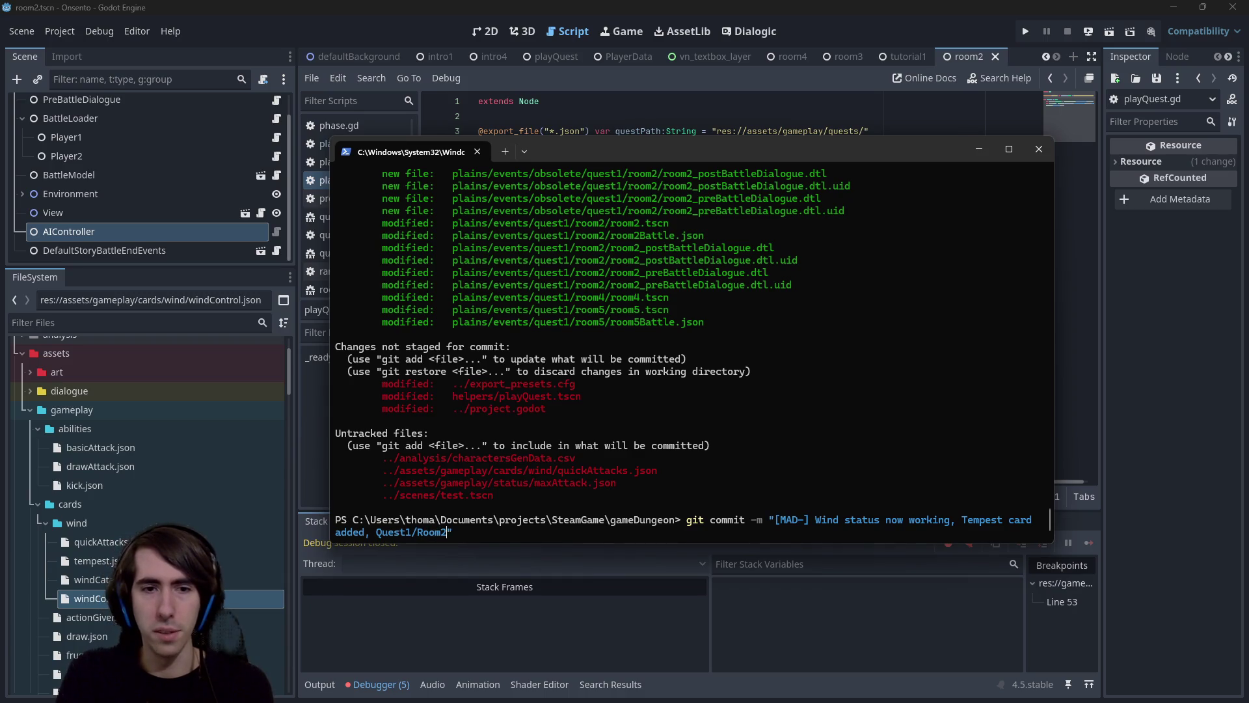
text(remade)
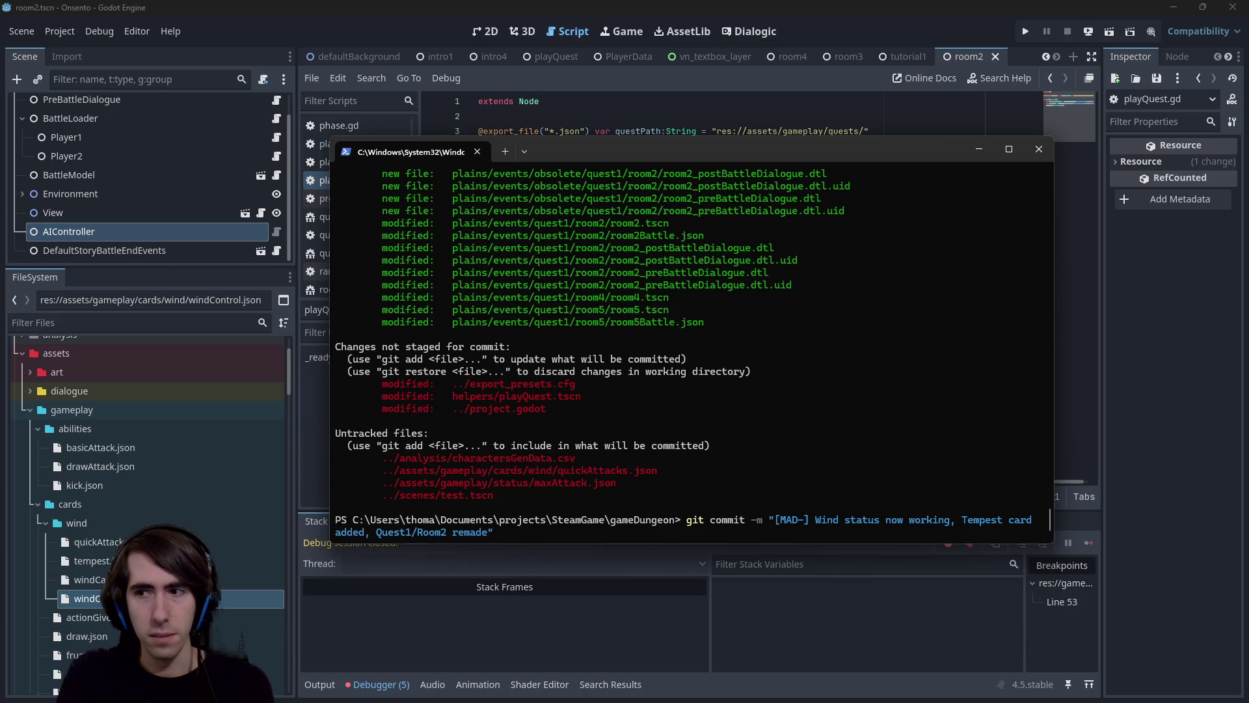
text(, )
text(cost)
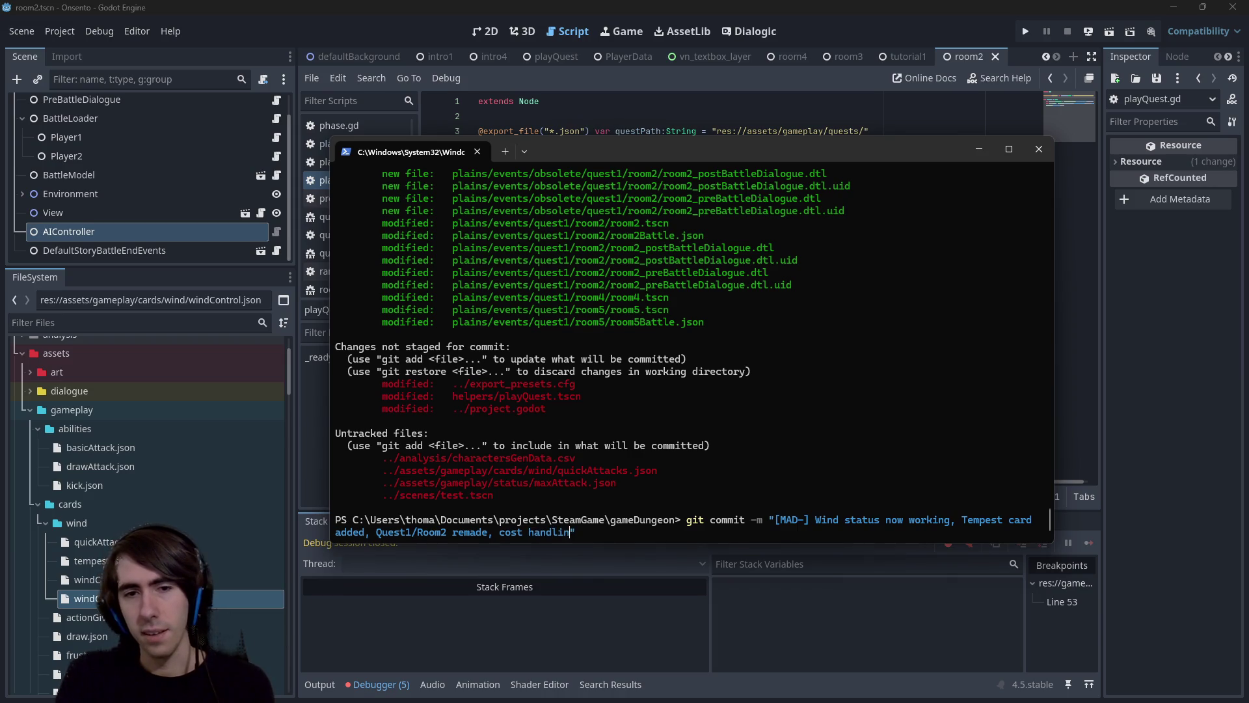
text( fixes, AI improved)
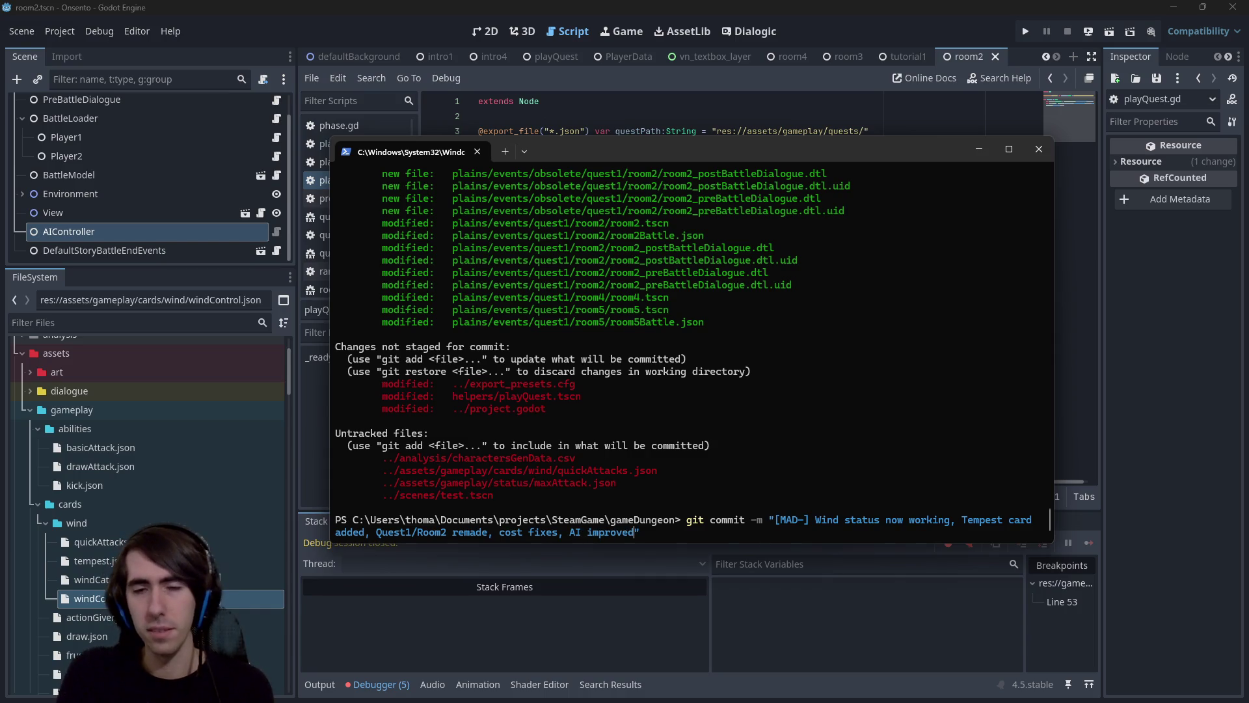
text(, and a few )
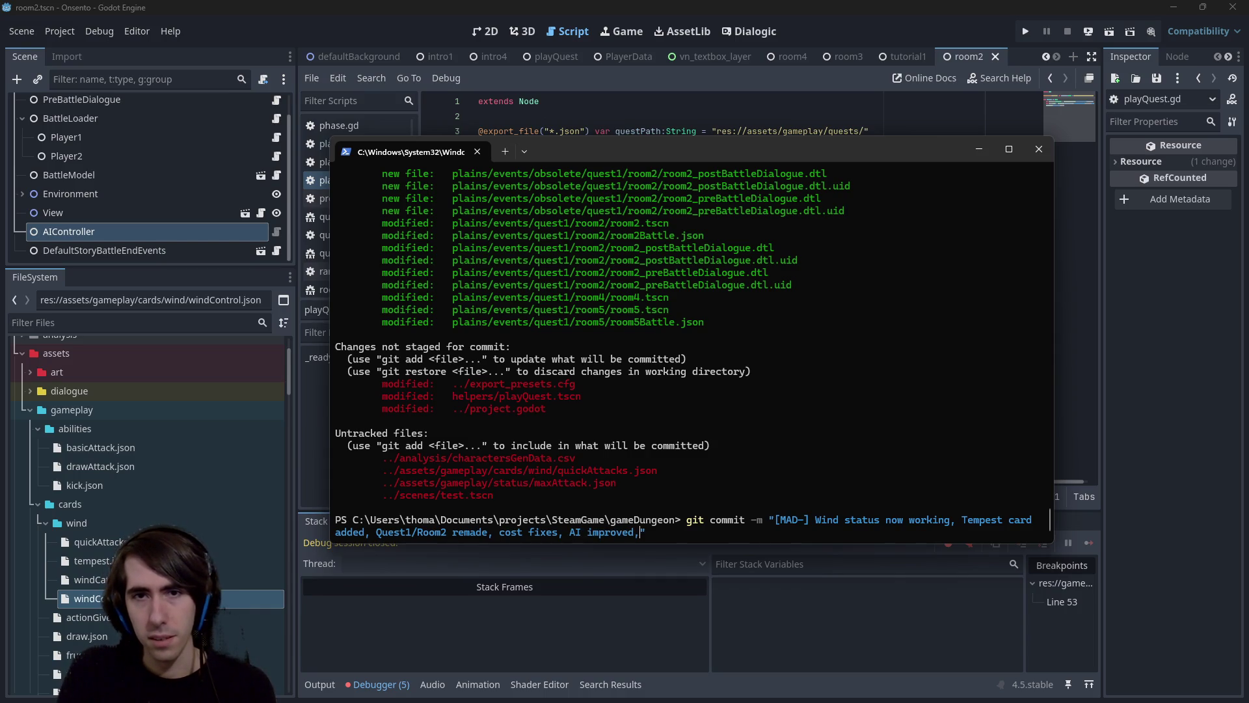
text(other )
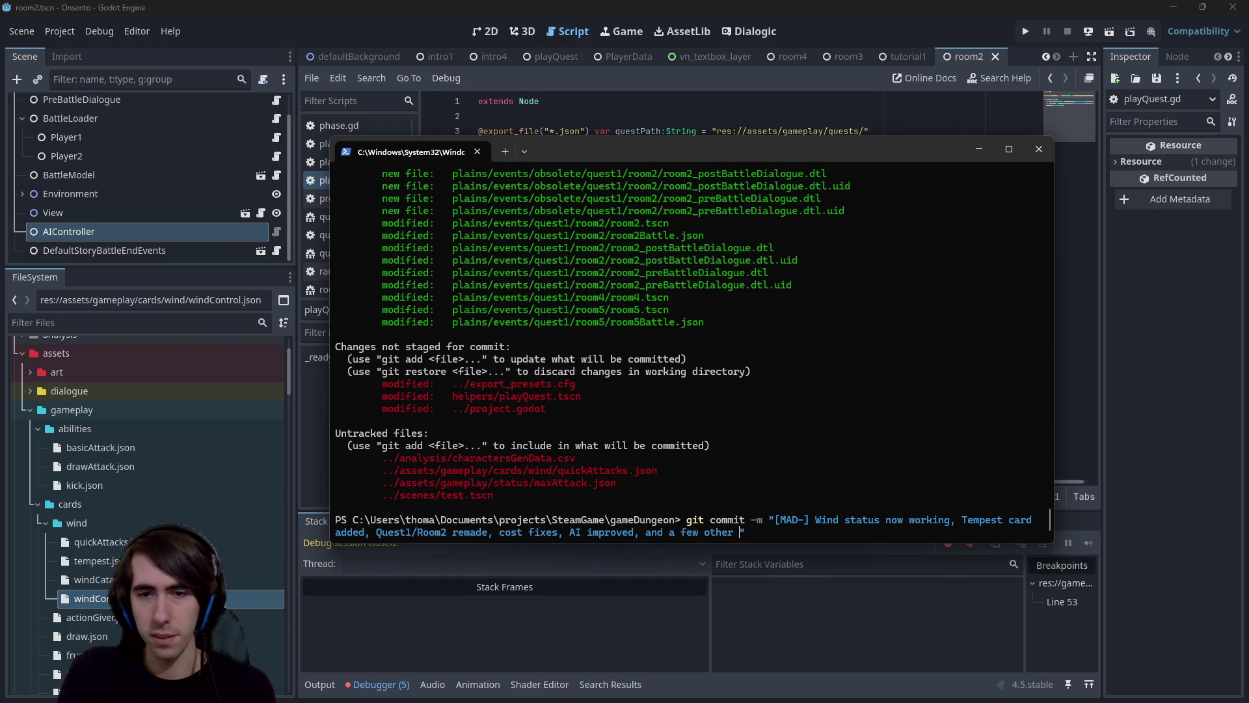
text(things)
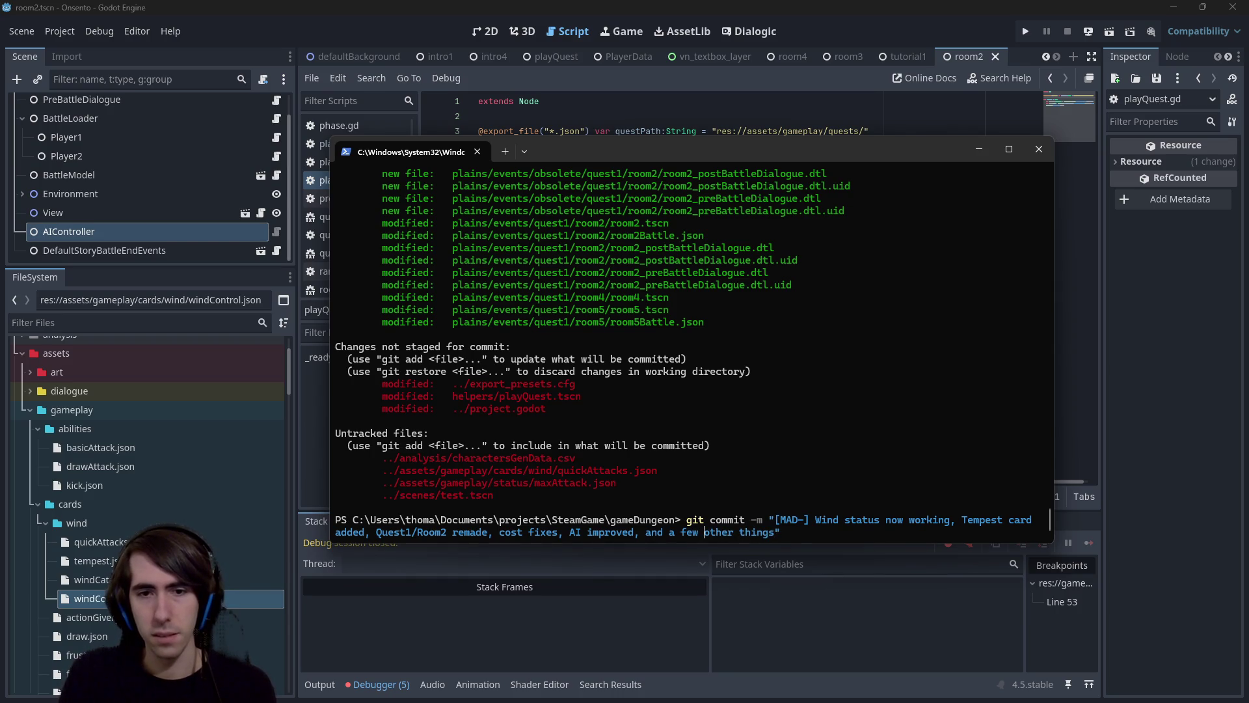
key(ctrl+Left)
text(s)
key(BackSpace)
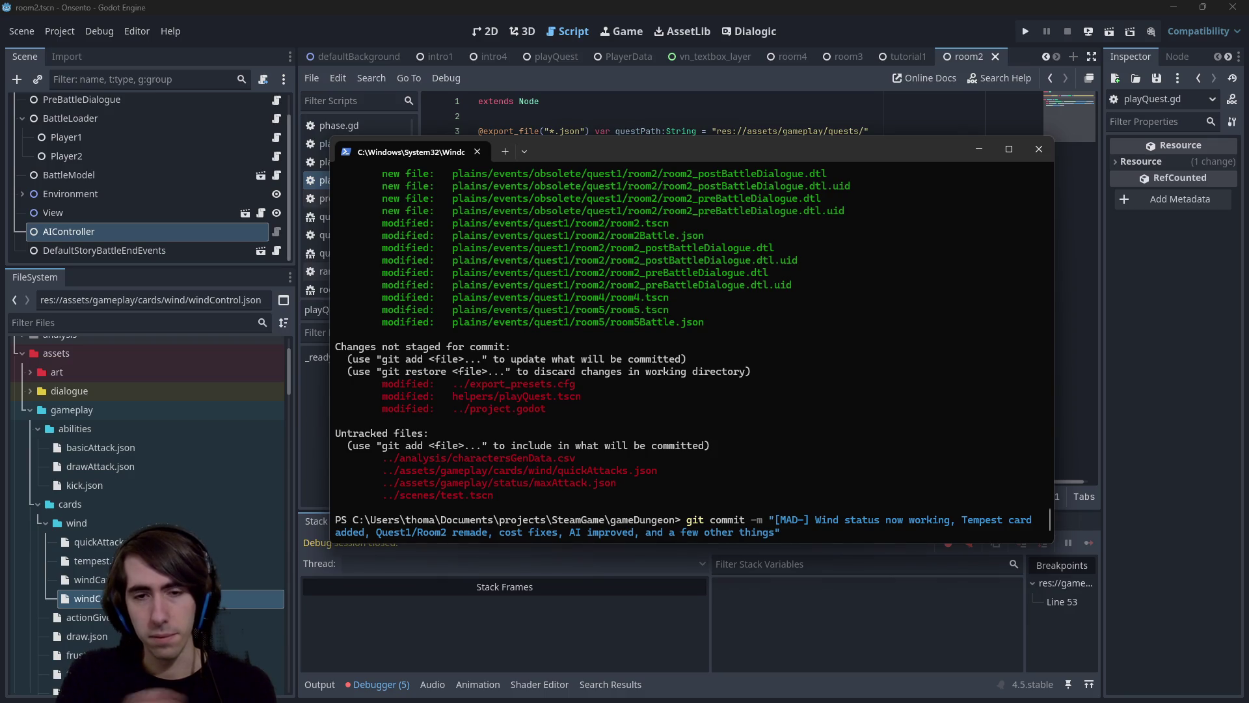
text(slightly)
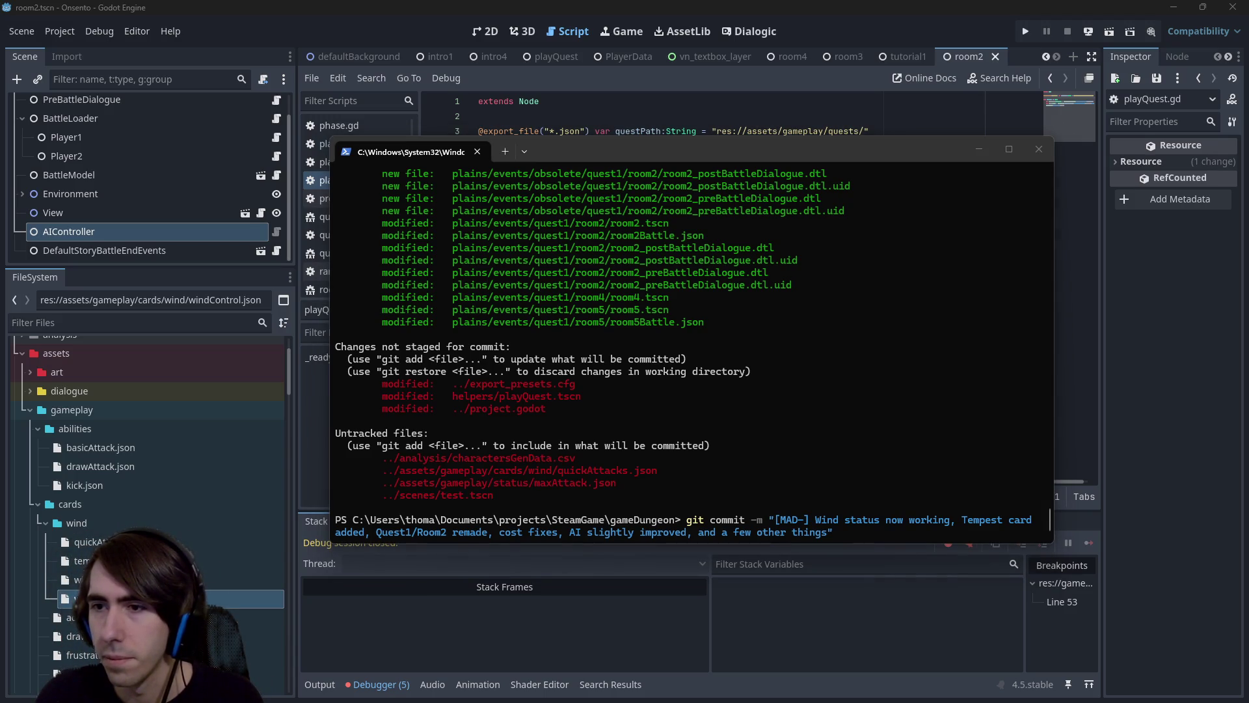
key(alt+Tab)
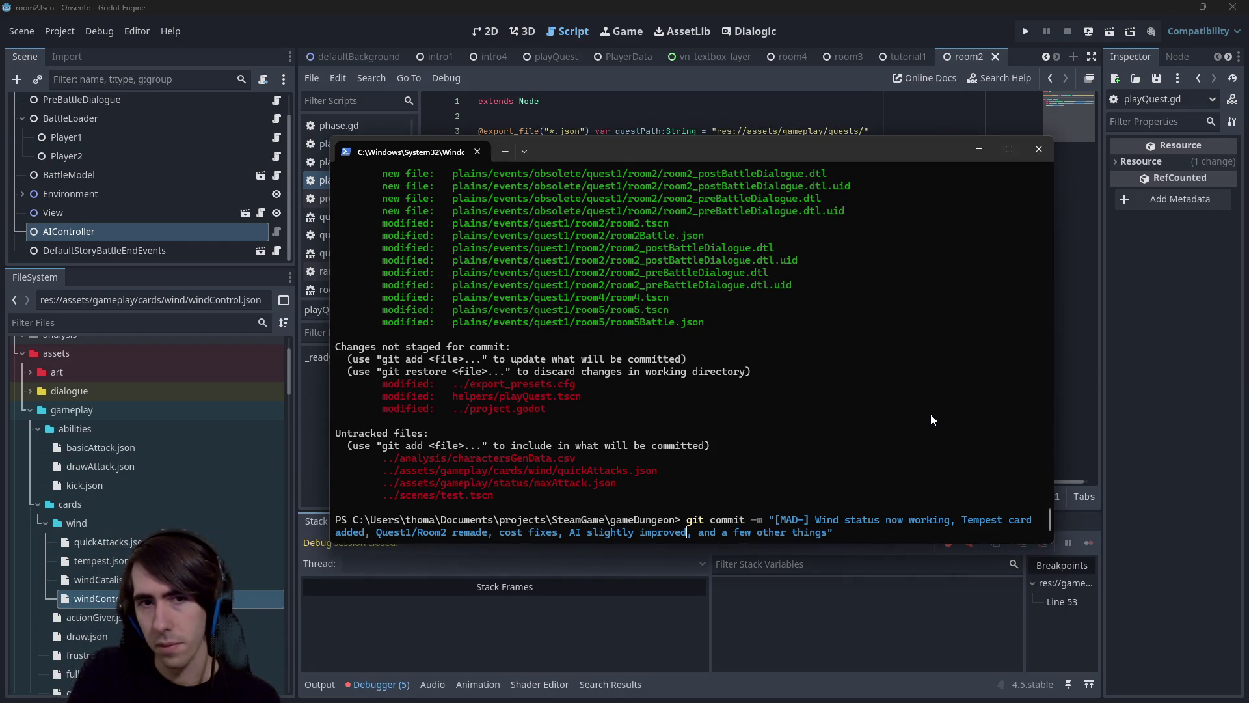
key(Return)
text(git reset --sof)
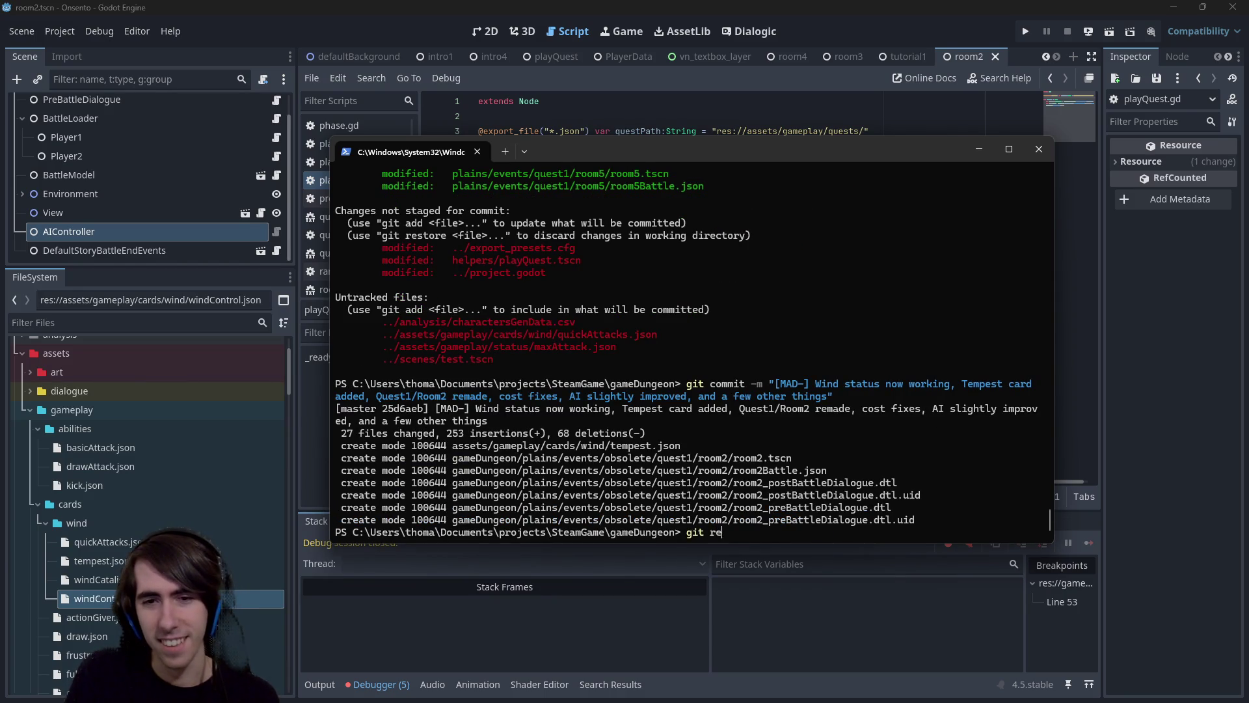
text(t HEAD~1)
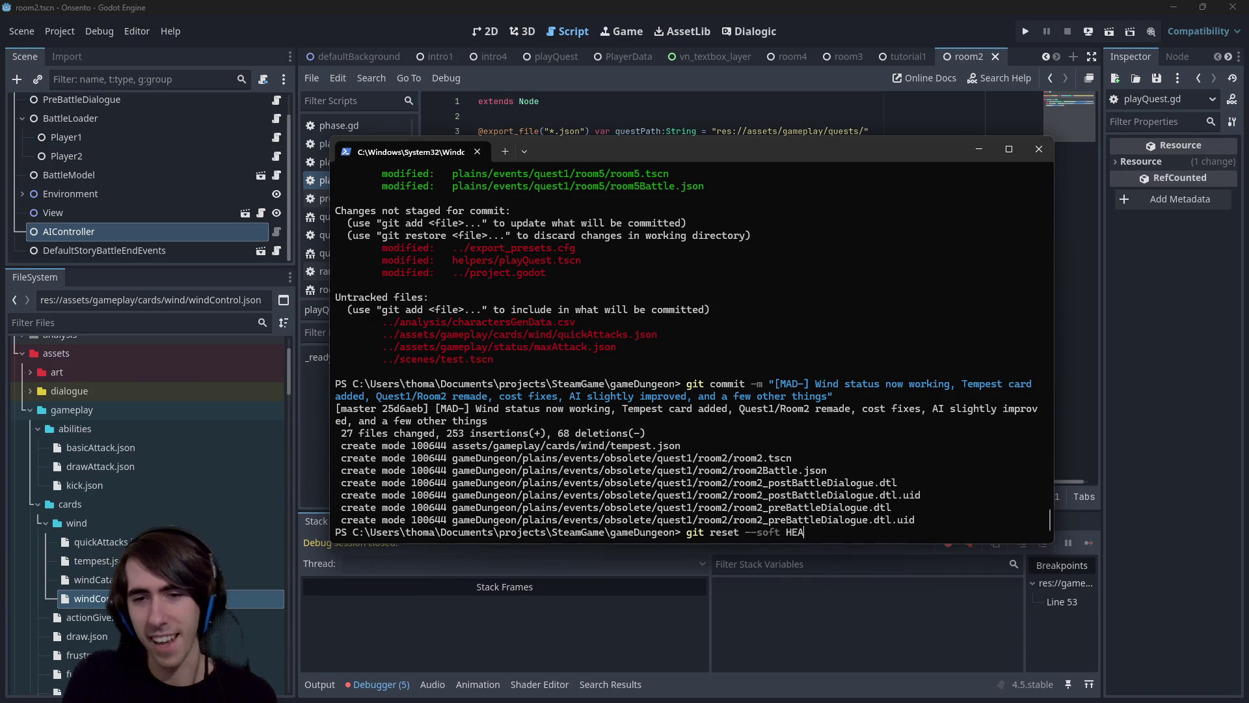
Soft-reset the last commit and recommit with the tag changed from [MAD-] to [MAD-193].
key(Return)
key(Up)
key(Up)
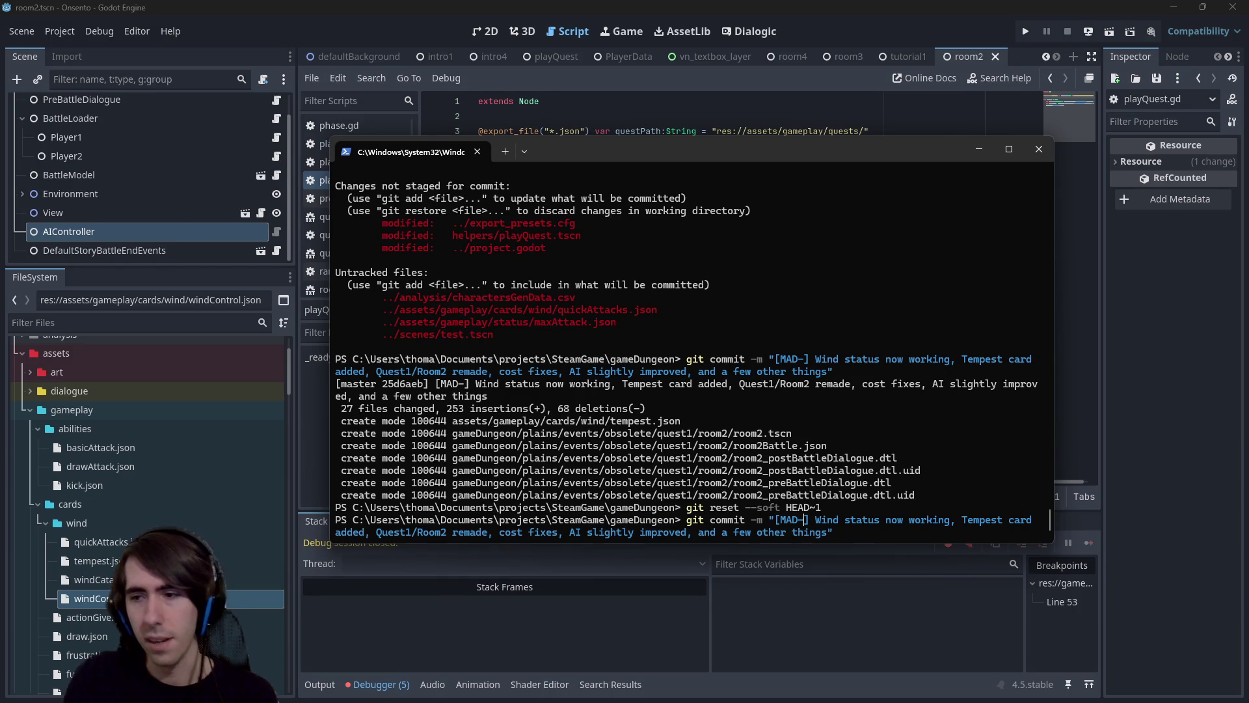
click(806, 519)
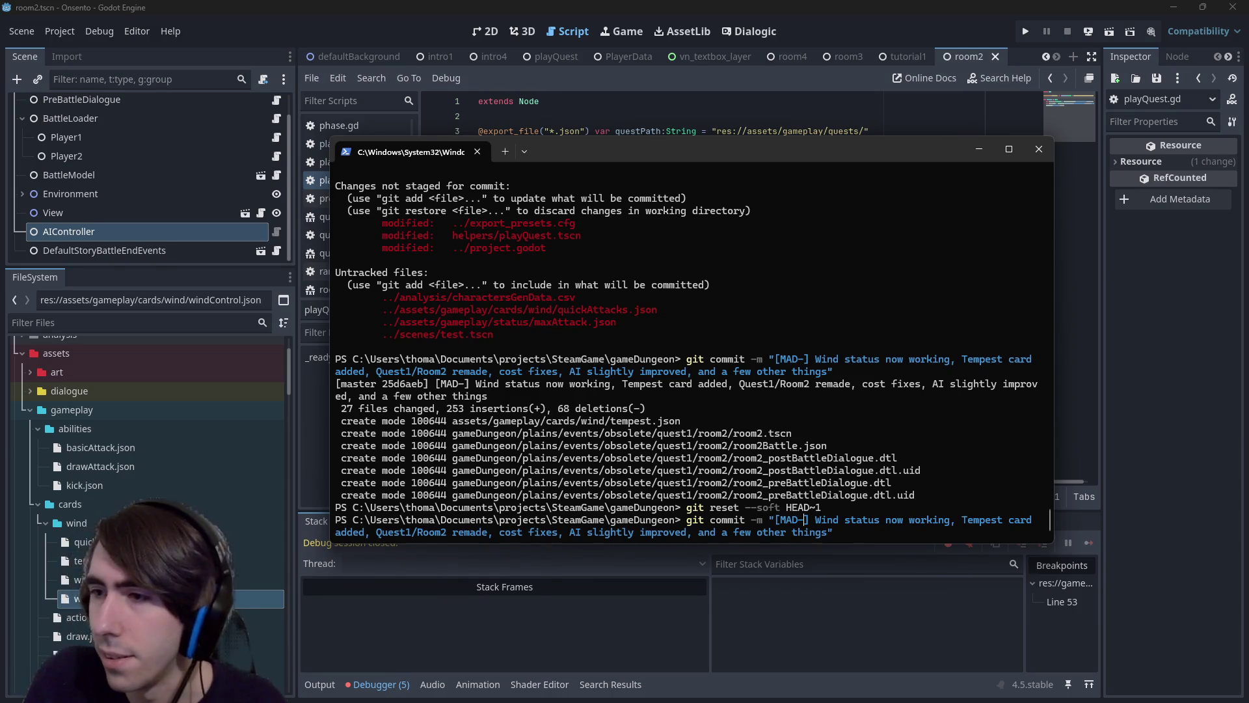
text(193] [MAD-])
key(Left)
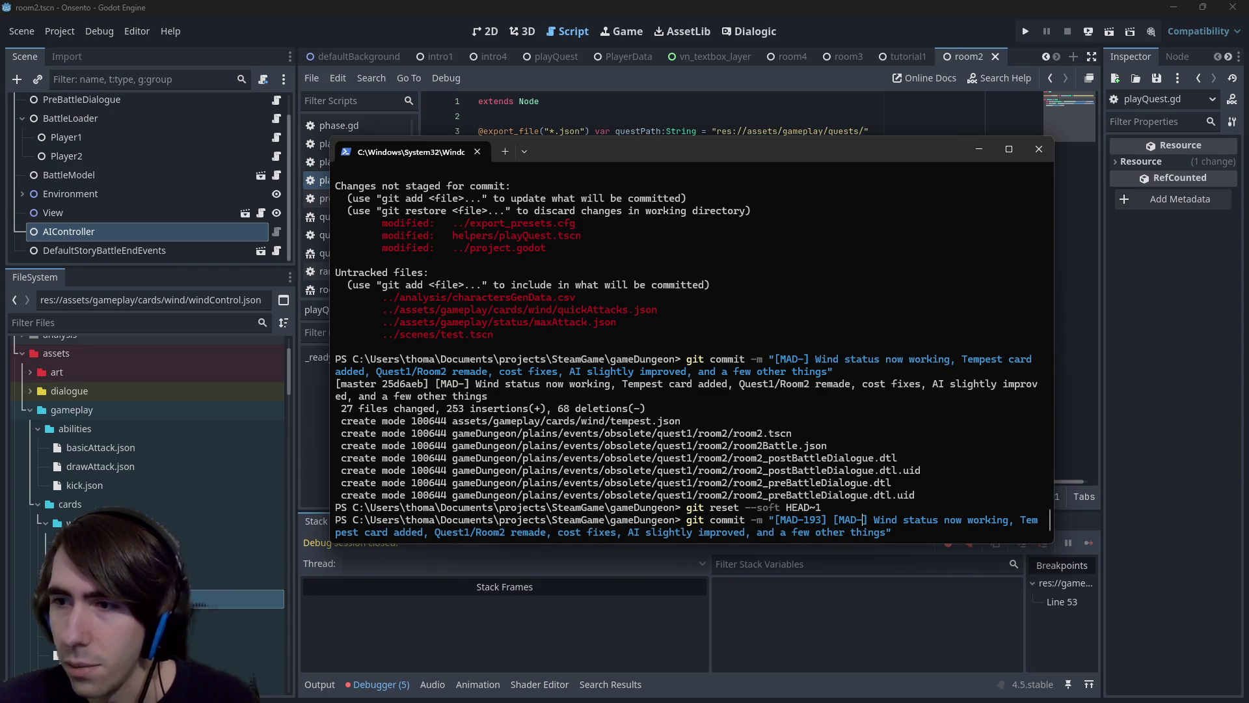
key(Delete)
key(Delete)
key(Delete)
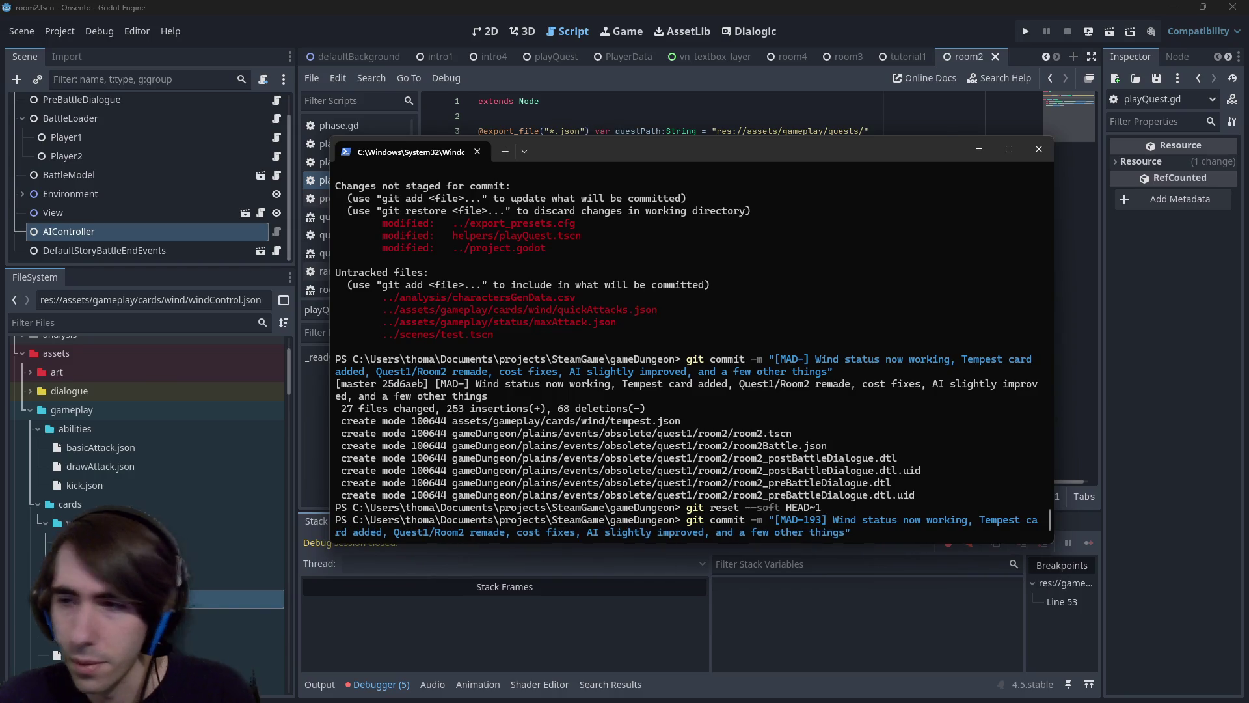
key(Return)
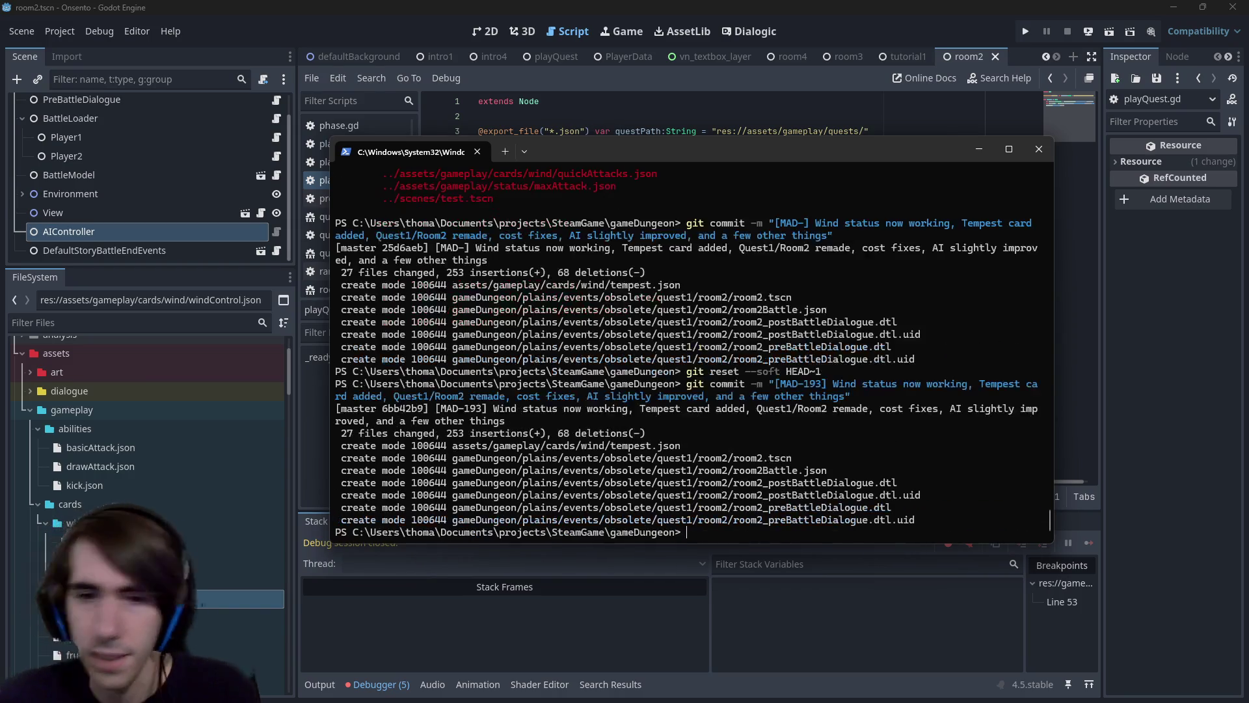
Run git push to publish the MAD-193 commit, then close Windows Terminal.
text(git push)
key(Return)
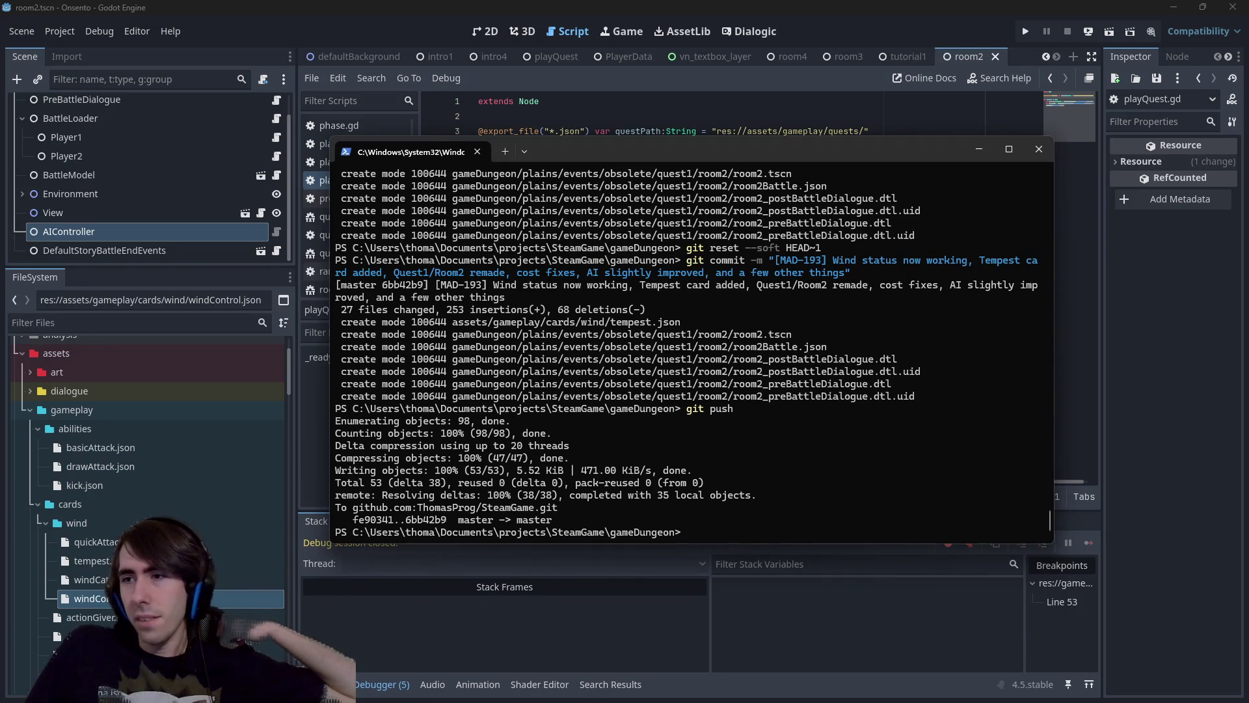
click(868, 6)
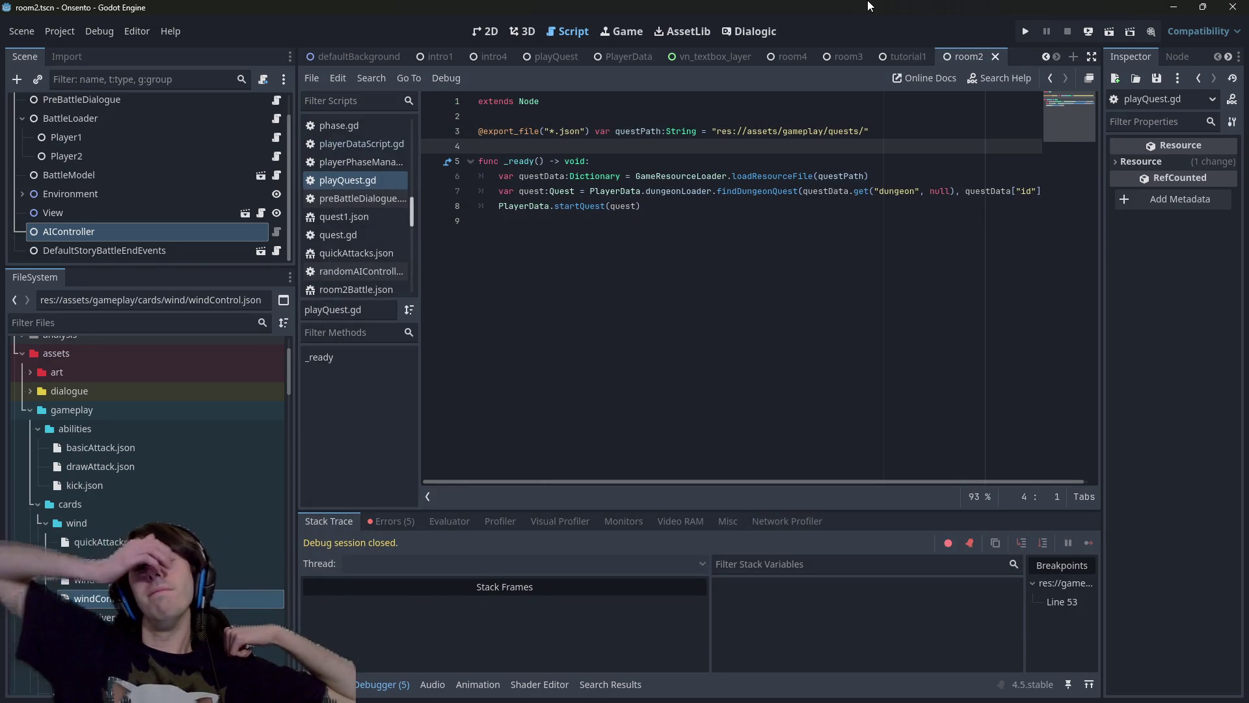
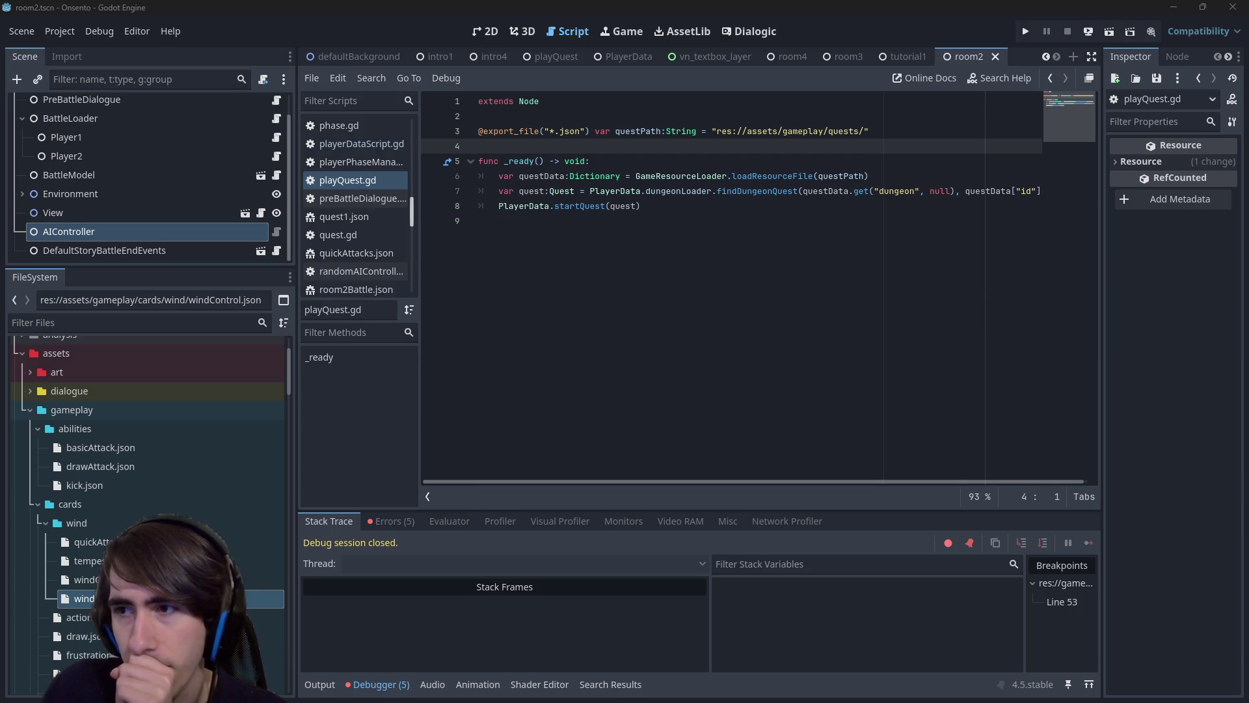
Place the caret on empty line 9 of playQuest.gd.
click(754, 249)
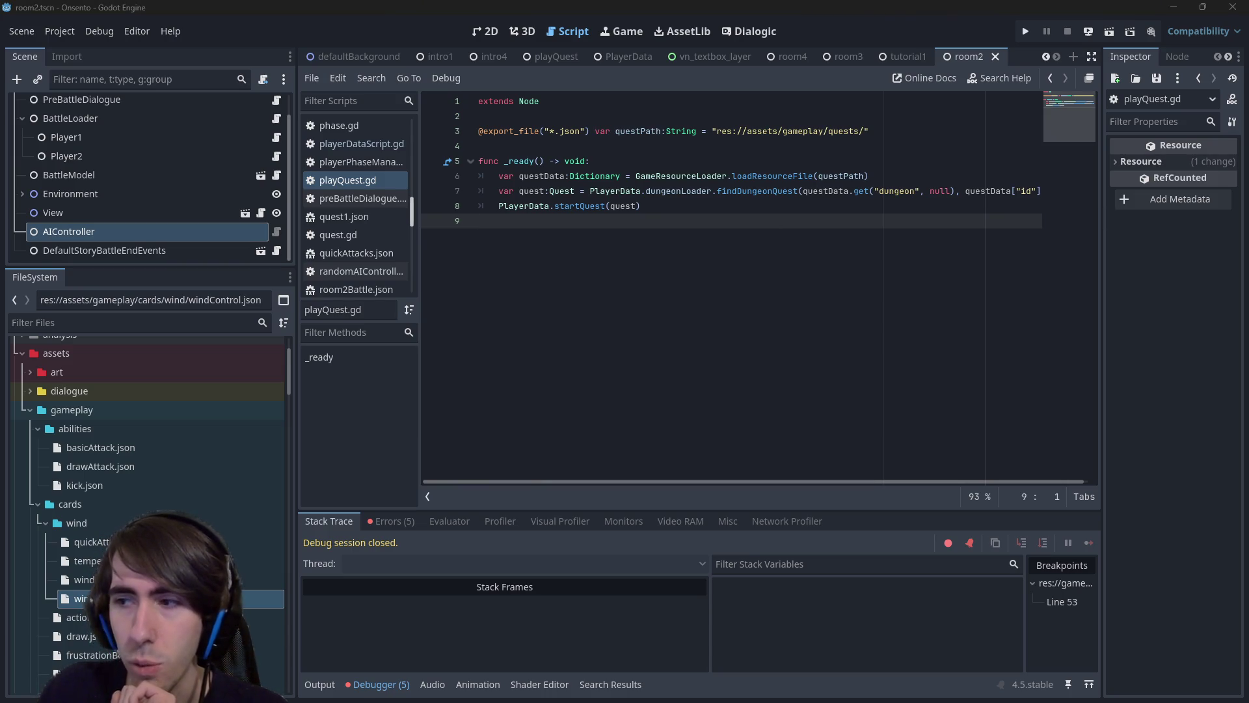
mouse_move(818, 190)
mouse_down()
mouse_move(470, 56)
mouse_move(479, 34)
mouse_move(24, 637)
mouse_move(77, 549)
mouse_move(618, 380)
mouse_up()
click(617, 379)
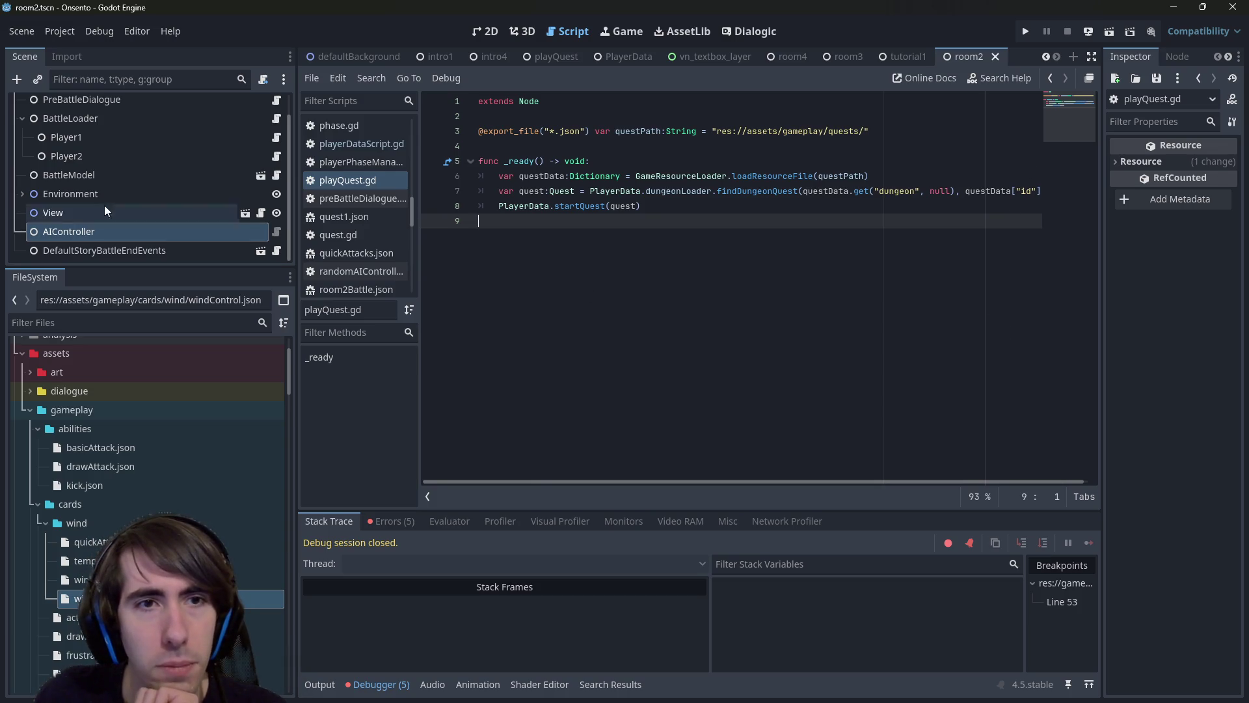
Switch to the room2 scene's 2D view and collapse the gameplay folder in FileSystem.
click(484, 31)
scroll(625, 343, up, 5)
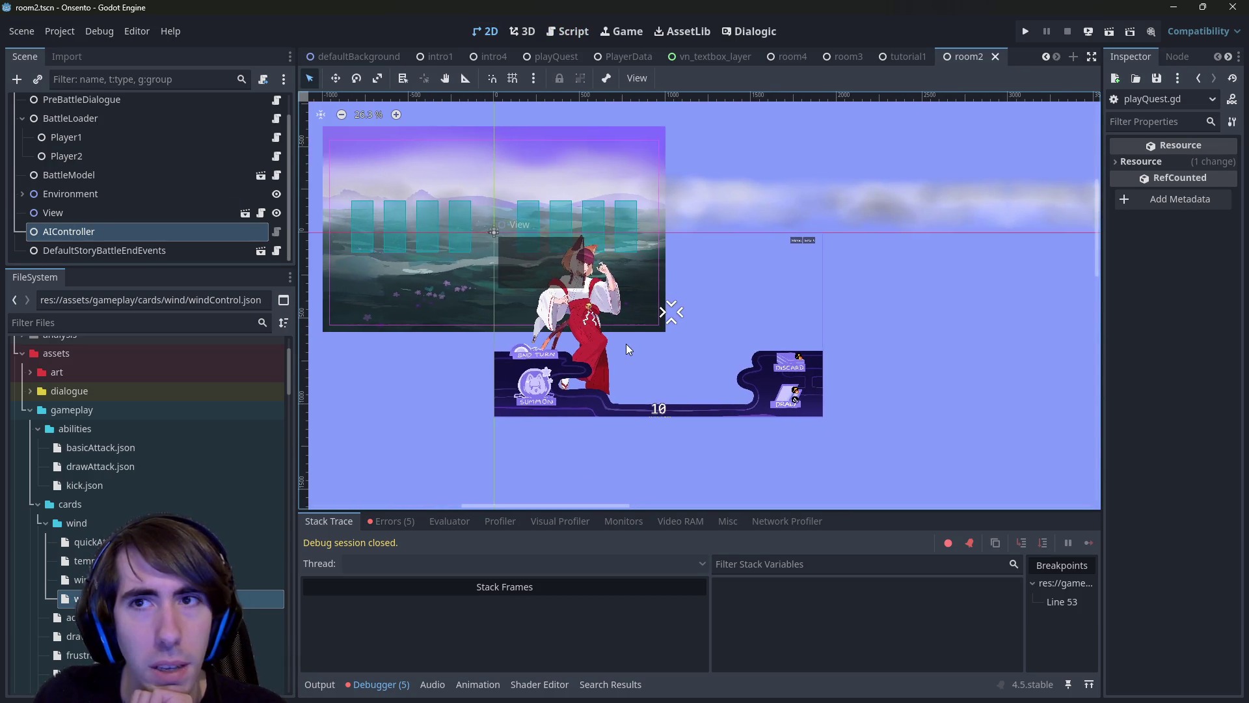
scroll(131, 493, down, 5)
scroll(131, 493, up, 5)
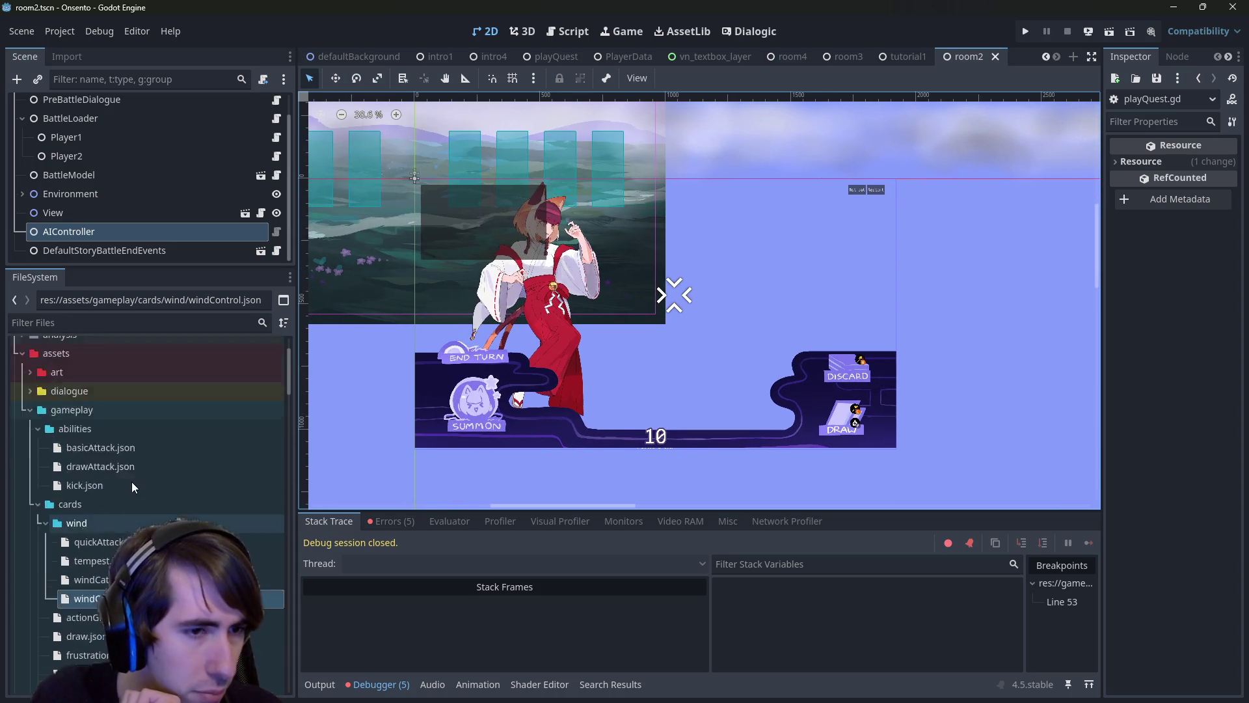
double_click(68, 454)
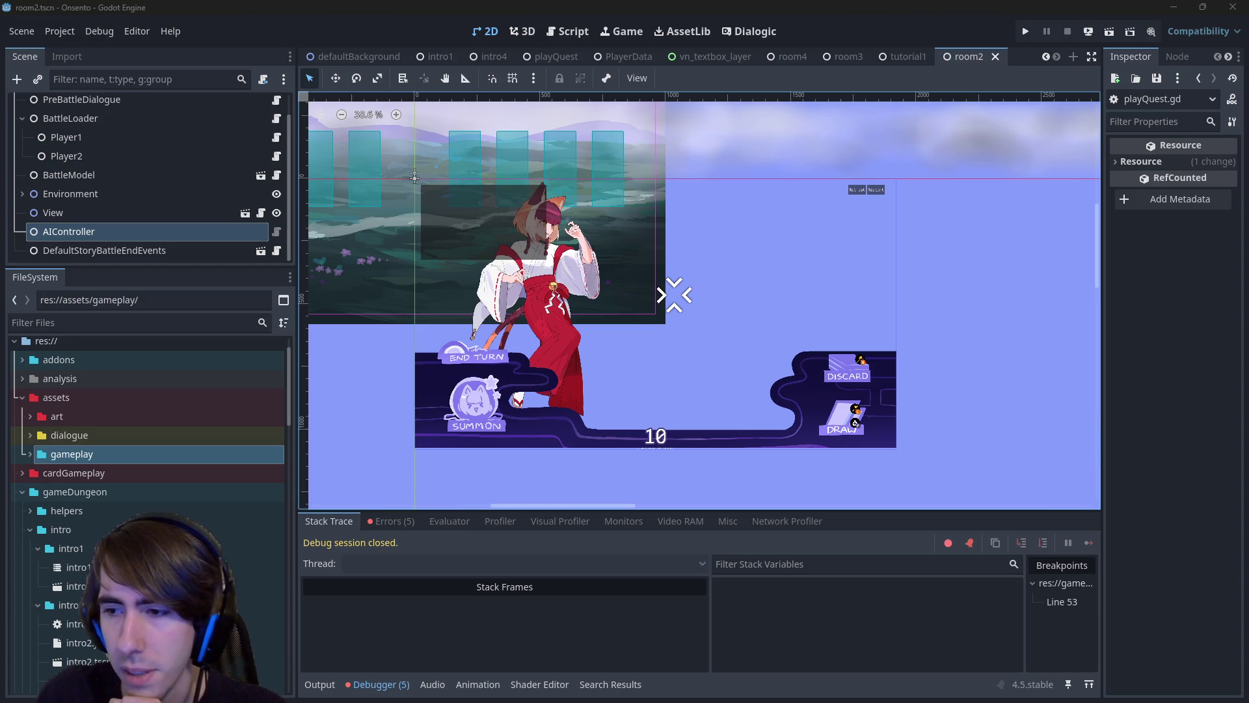
key(alt+Tab)
scroll(497, 285, down, 3)
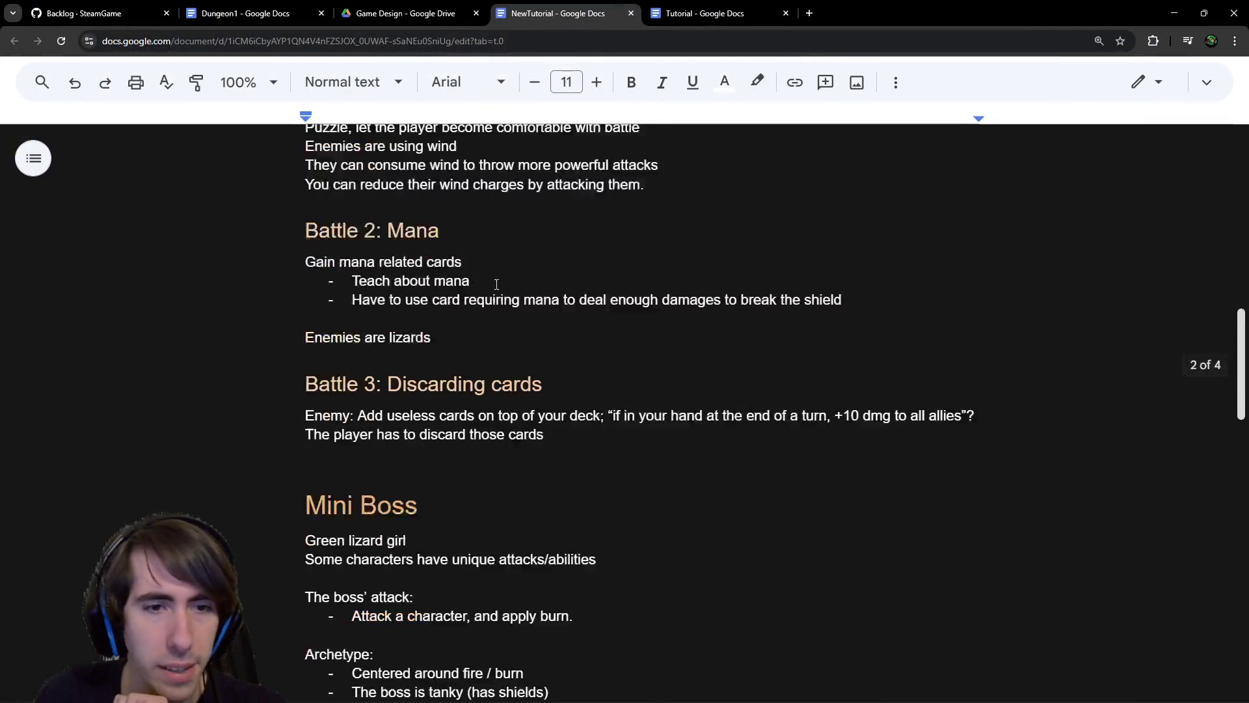
scroll(497, 284, up, 1)
scroll(496, 285, down, 7)
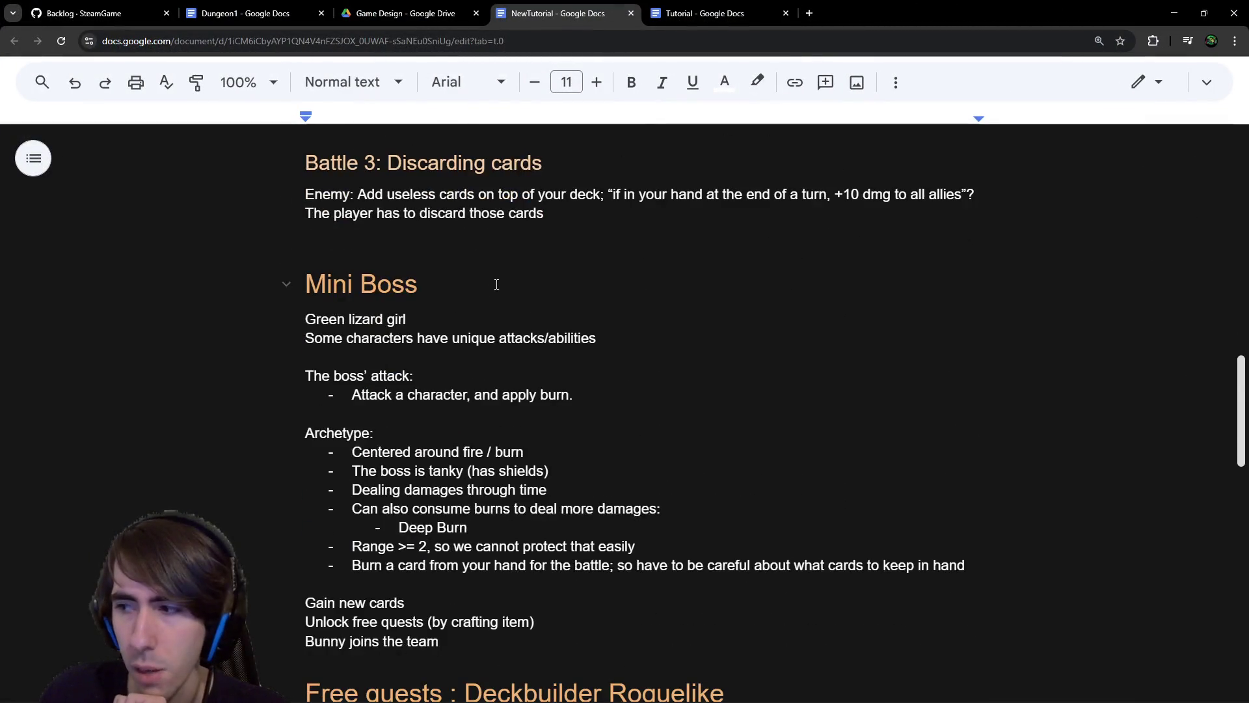
scroll(514, 376, up, 2)
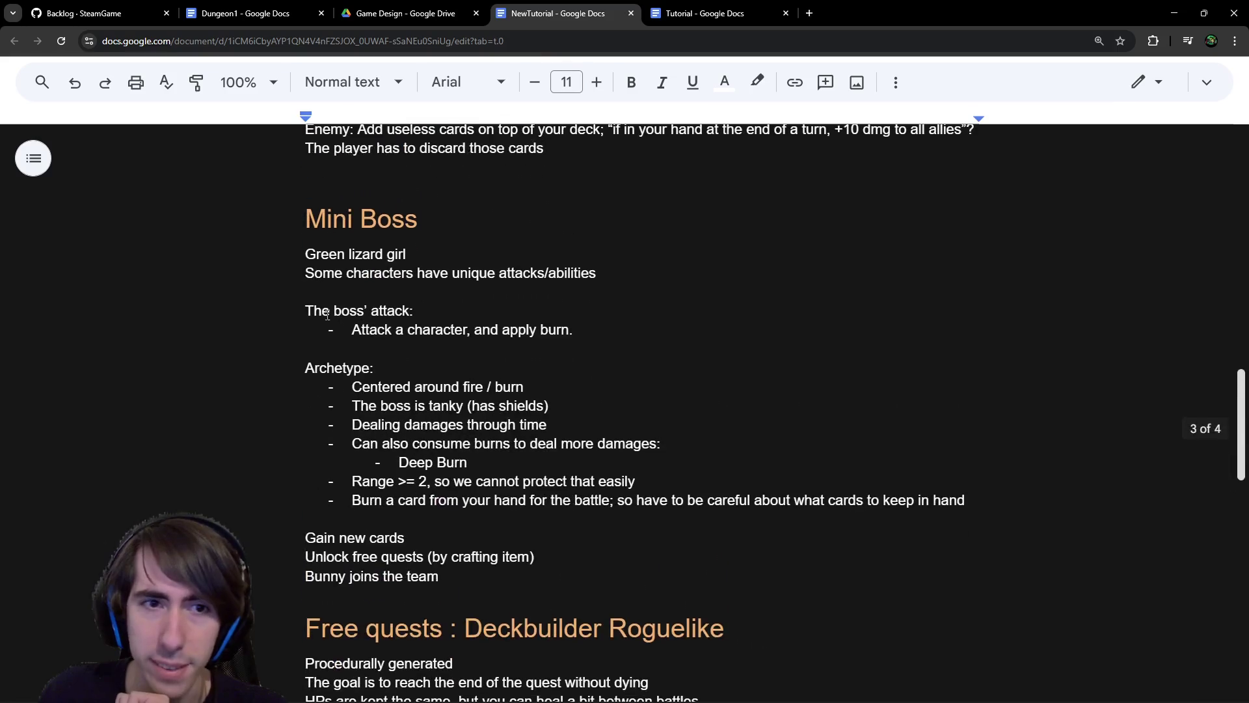
mouse_move(305, 219)
mouse_down()
mouse_move(417, 556)
mouse_move(469, 576)
mouse_up()
click(469, 575)
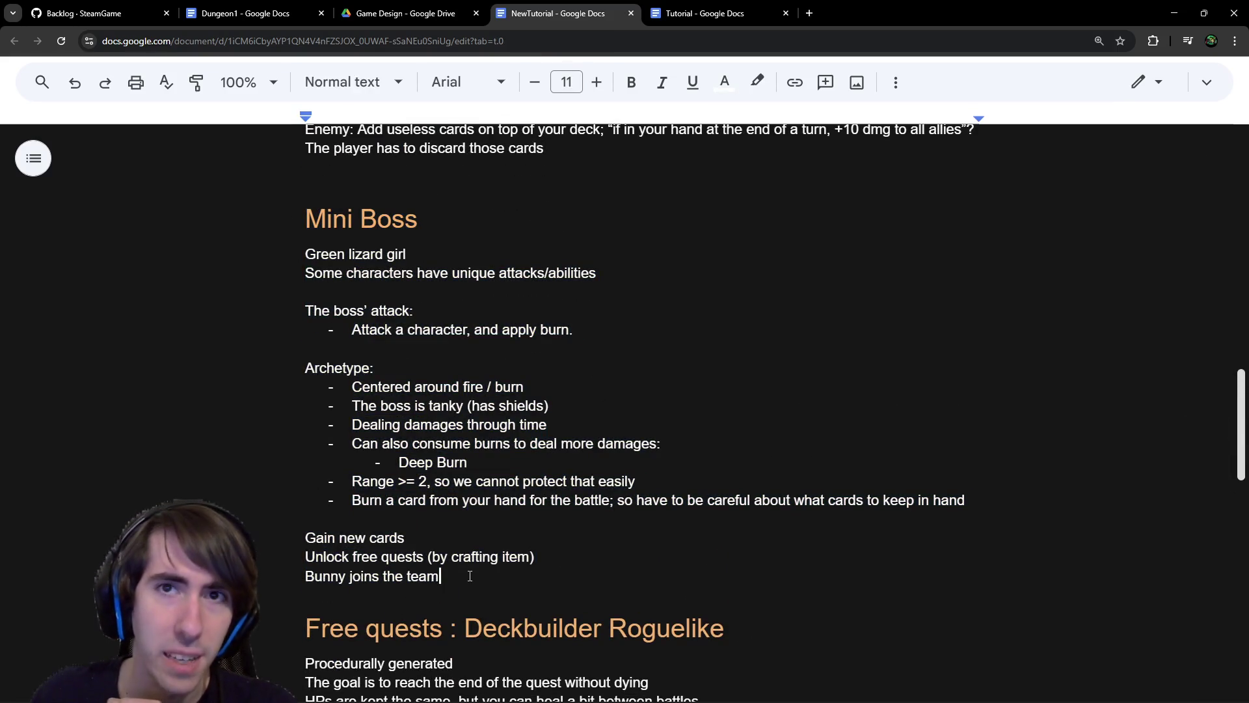
scroll(475, 566, up, 4)
scroll(489, 506, down, 9)
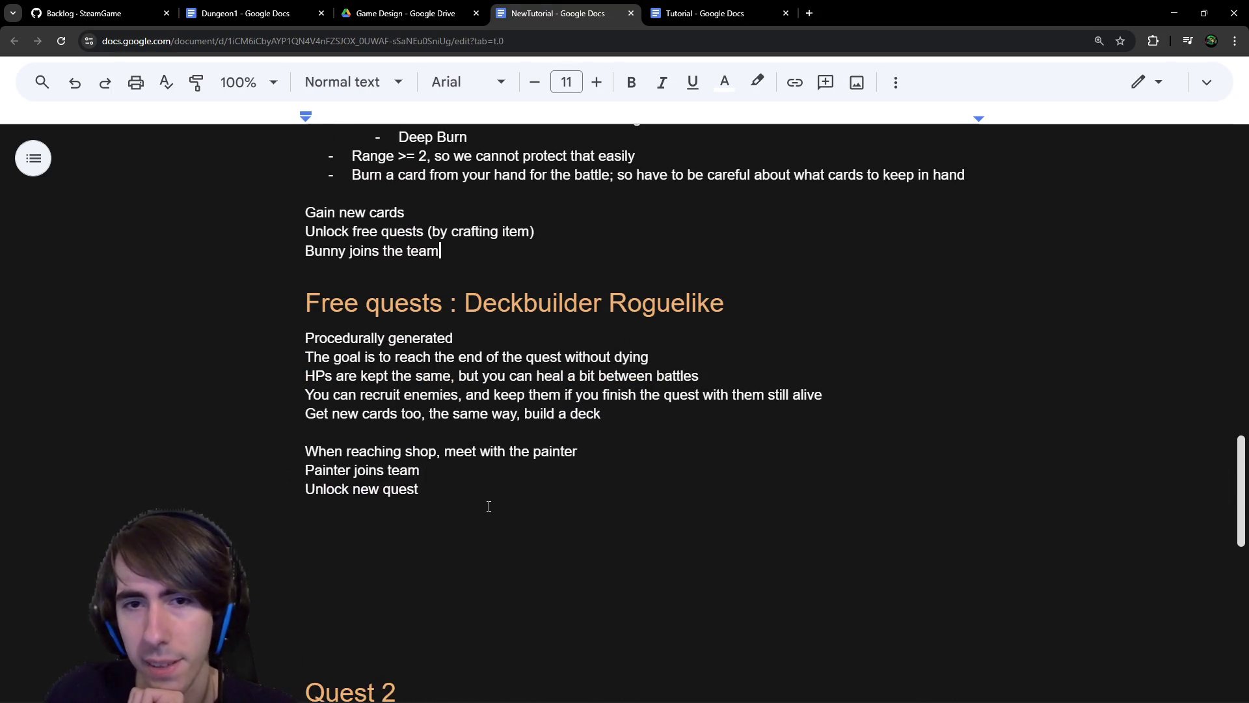
drag(488, 506, 382, 306)
click(382, 302)
scroll(635, 156, up, 1)
key(alt+Tab)
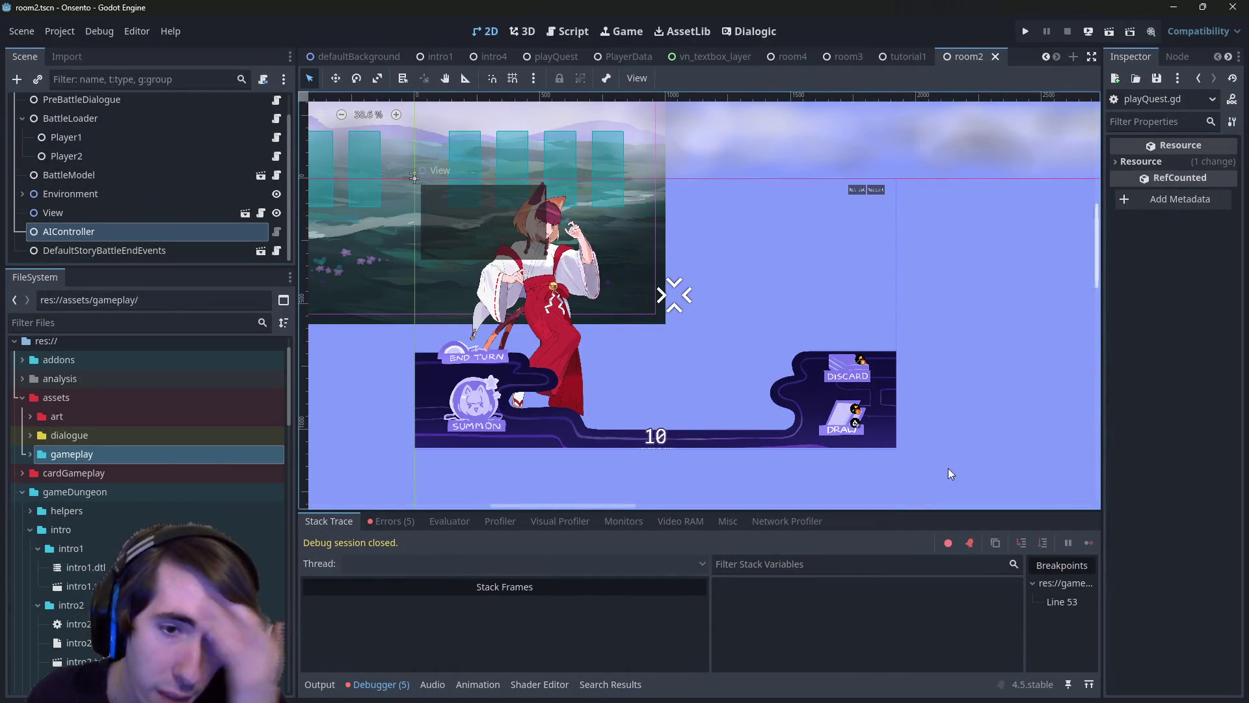
Jump from the Errors list to the queryCardTargets error at line 52 of randomAIController.gd.
click(393, 521)
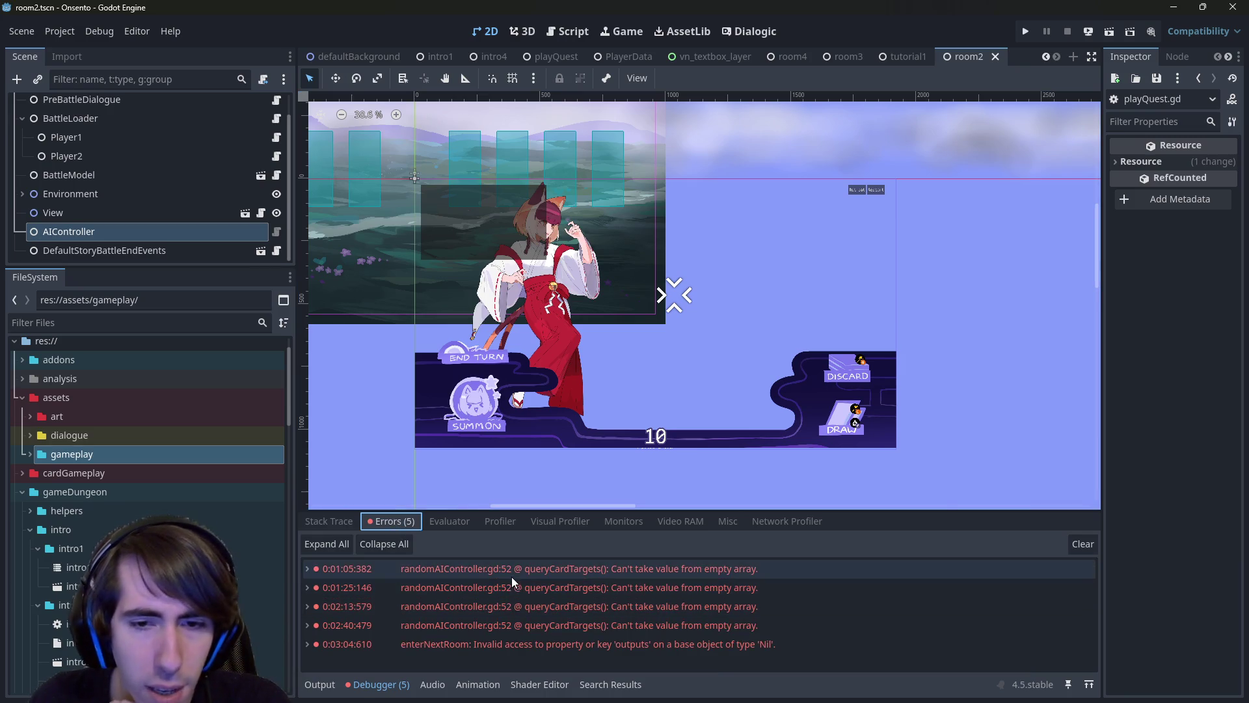
click(511, 575)
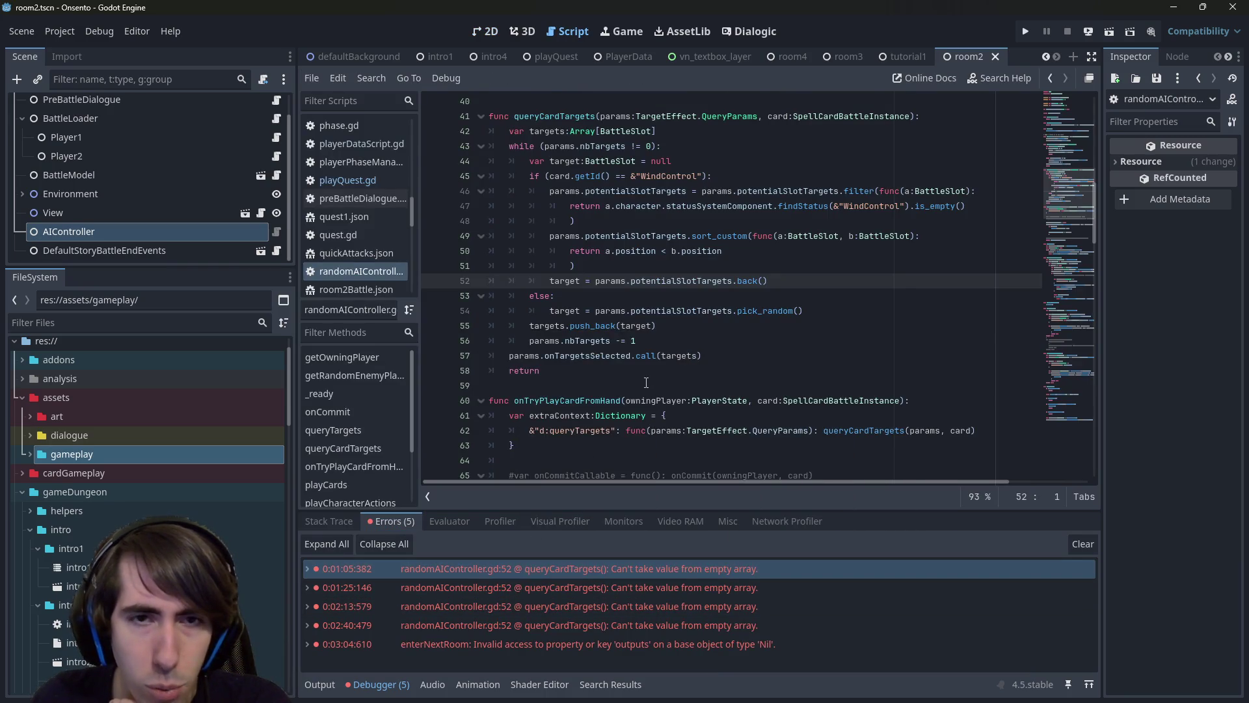
scroll(648, 377, up, 1)
scroll(649, 377, up, 1)
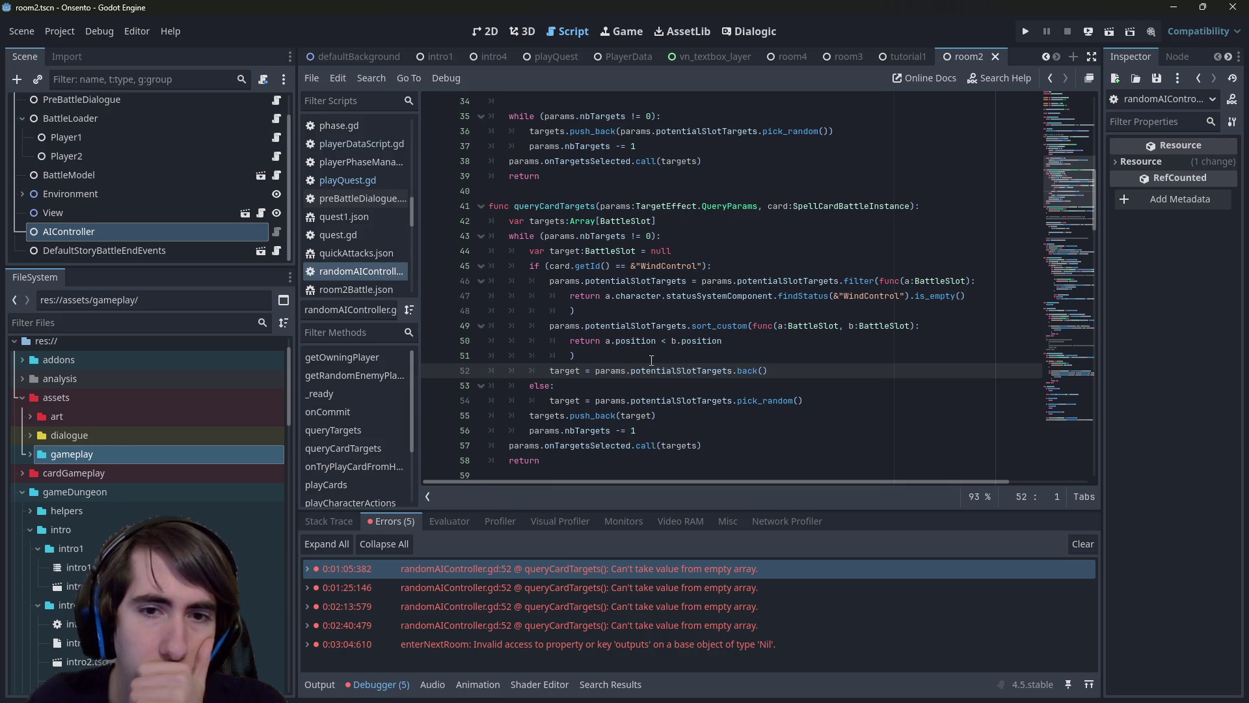
double_click(564, 371)
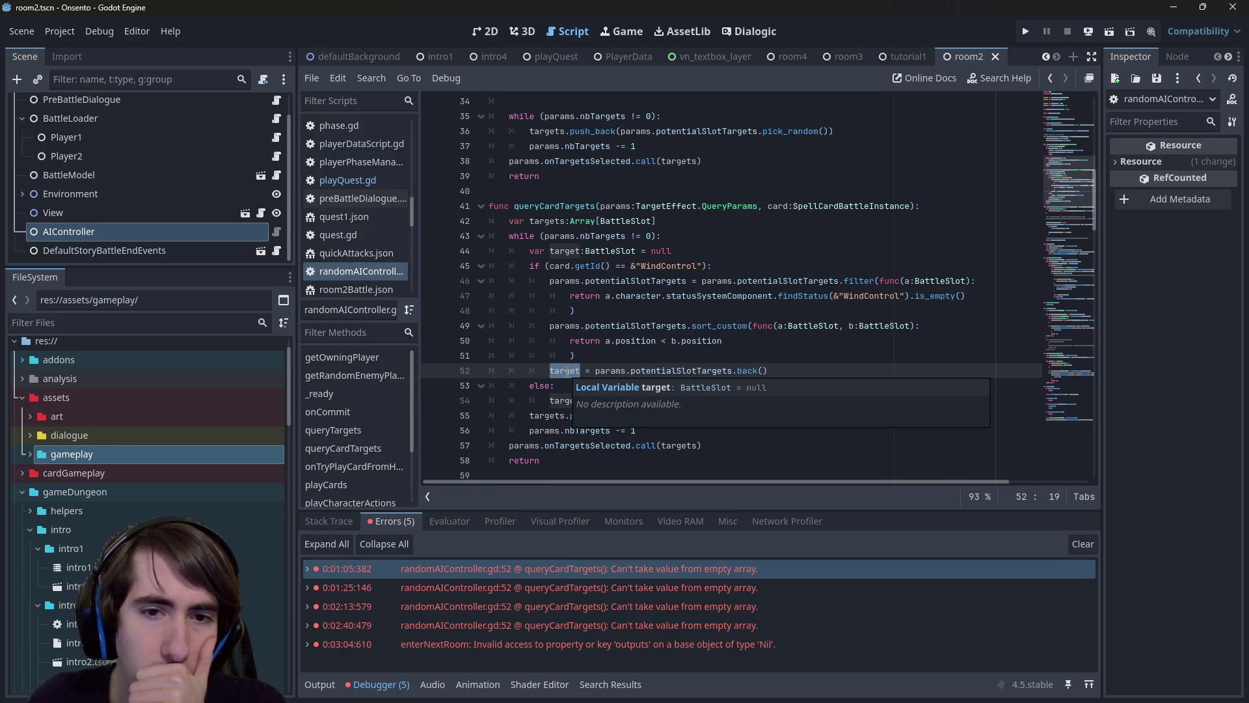
scroll(624, 381, down, 1)
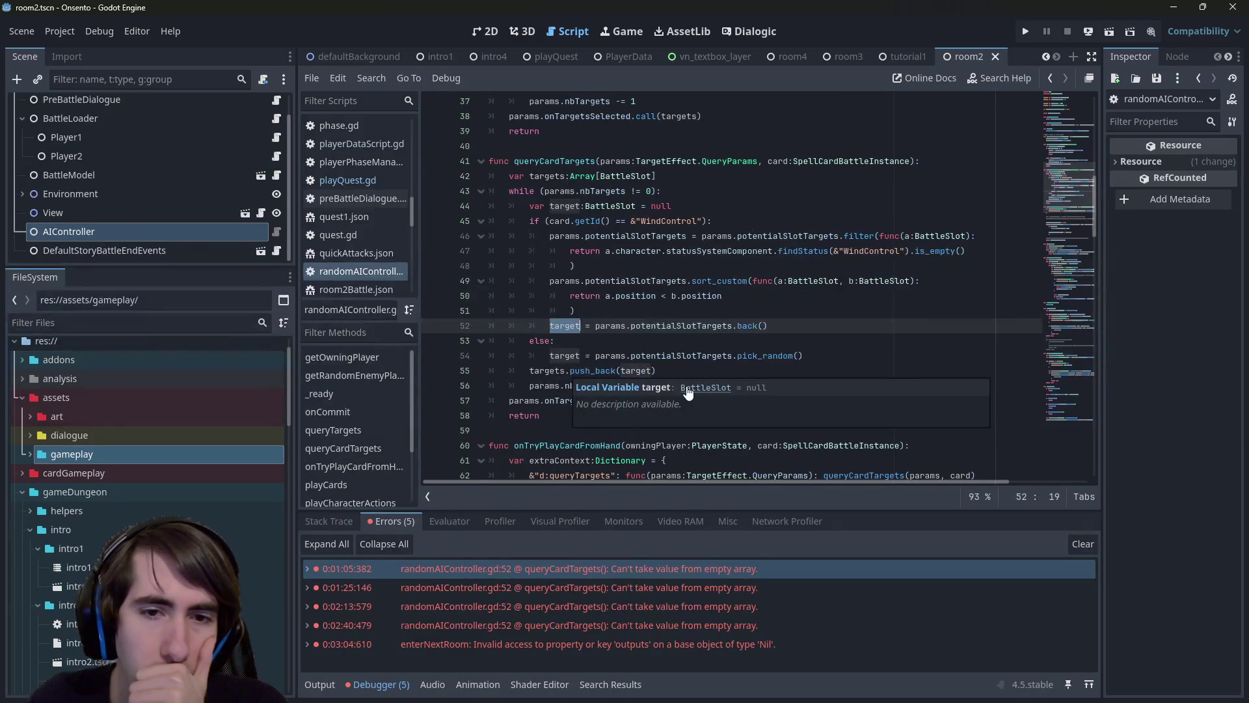
Follow onTargetsSelected to its definition and come back to params on line 52.
click(697, 340)
click(594, 399)
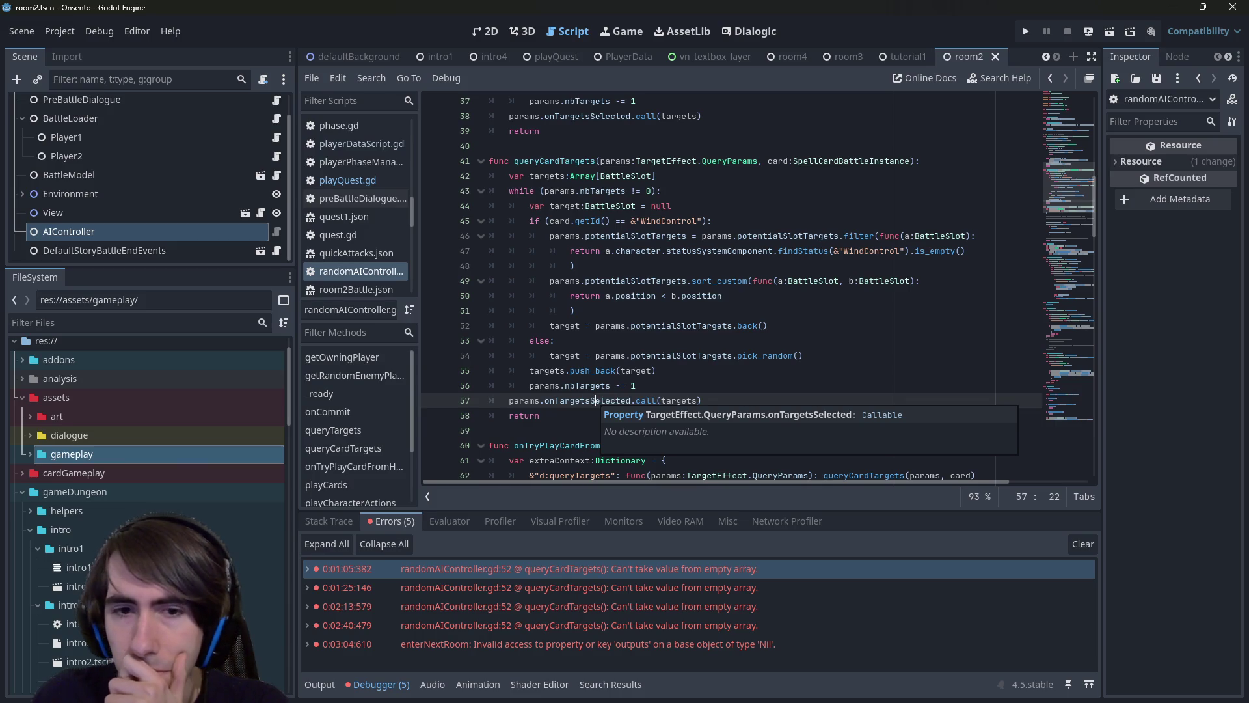
ctrl+click(597, 400)
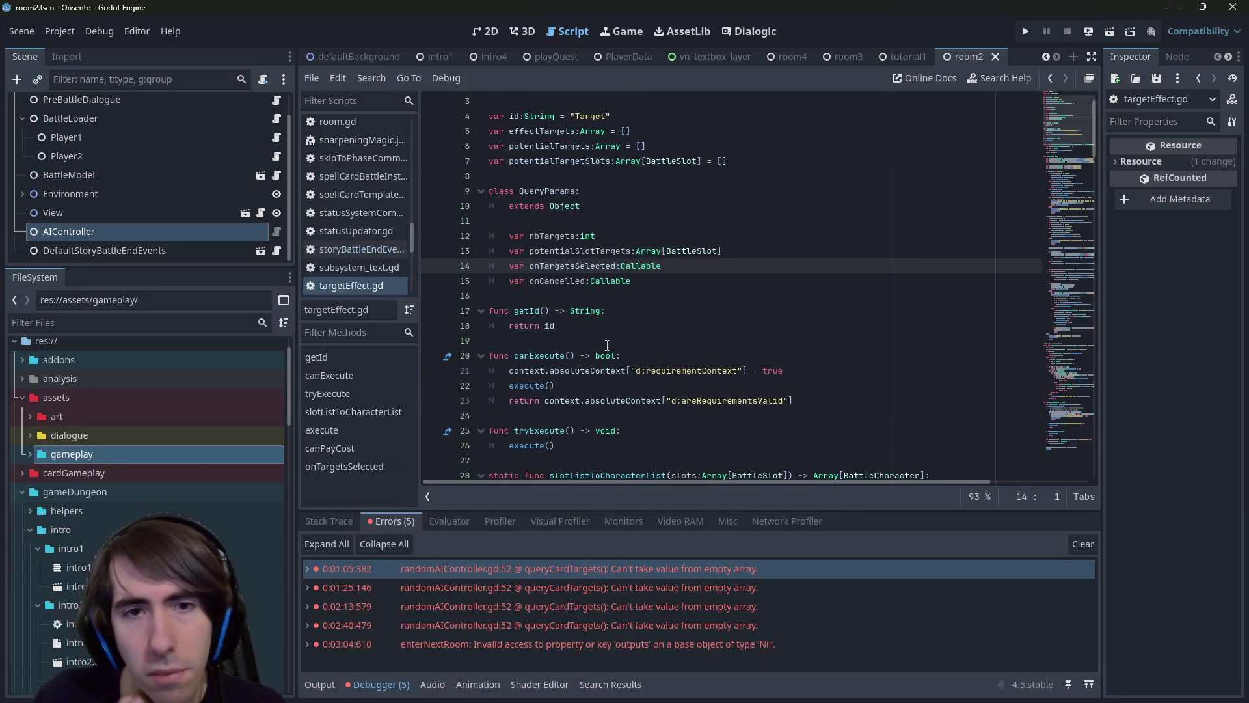
key(alt+Left)
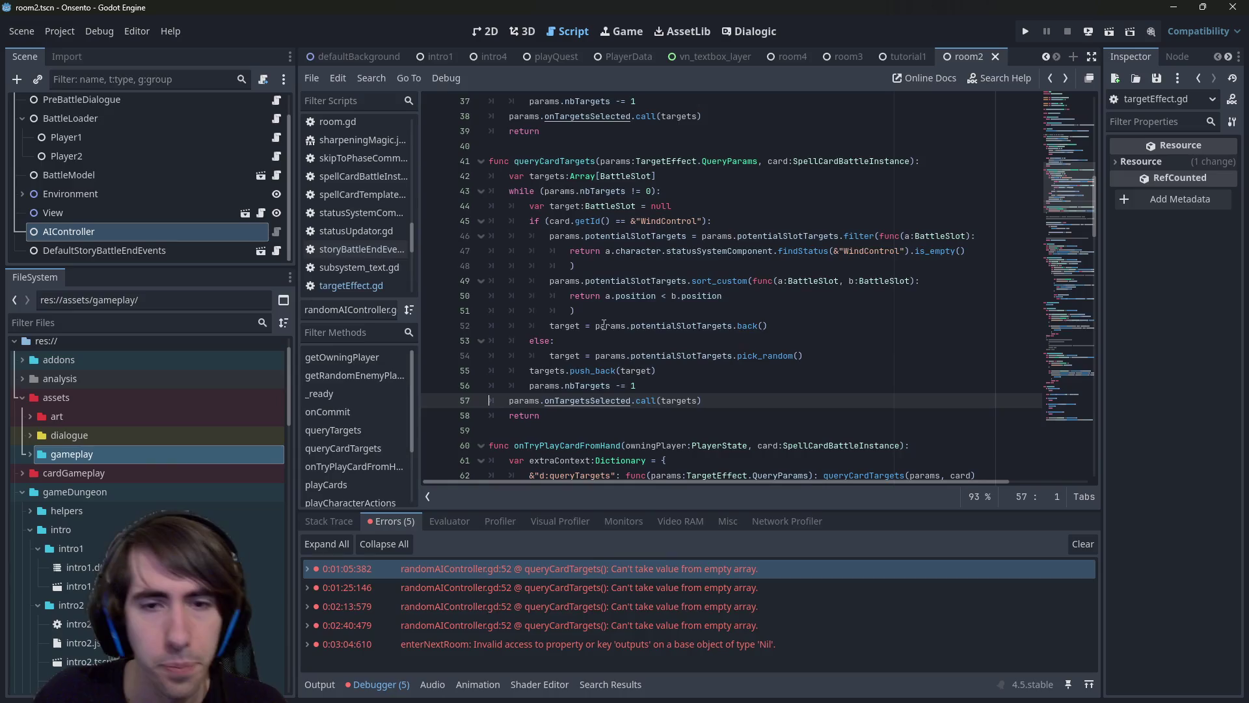
double_click(603, 329)
Write an 'if !params.potentialSlotTargets.is_empty():' condition after the sort call on line 51.
click(598, 313)
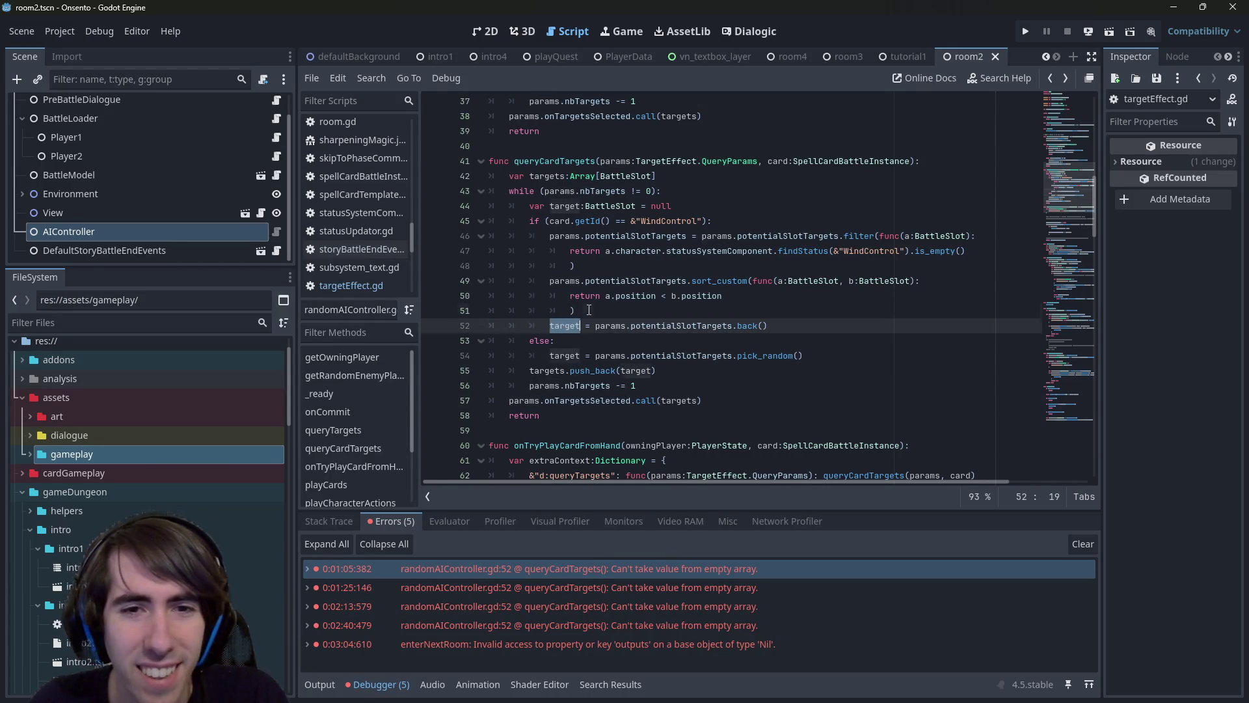
key(Return)
key(BackSpace)
text(if)
key(Down)
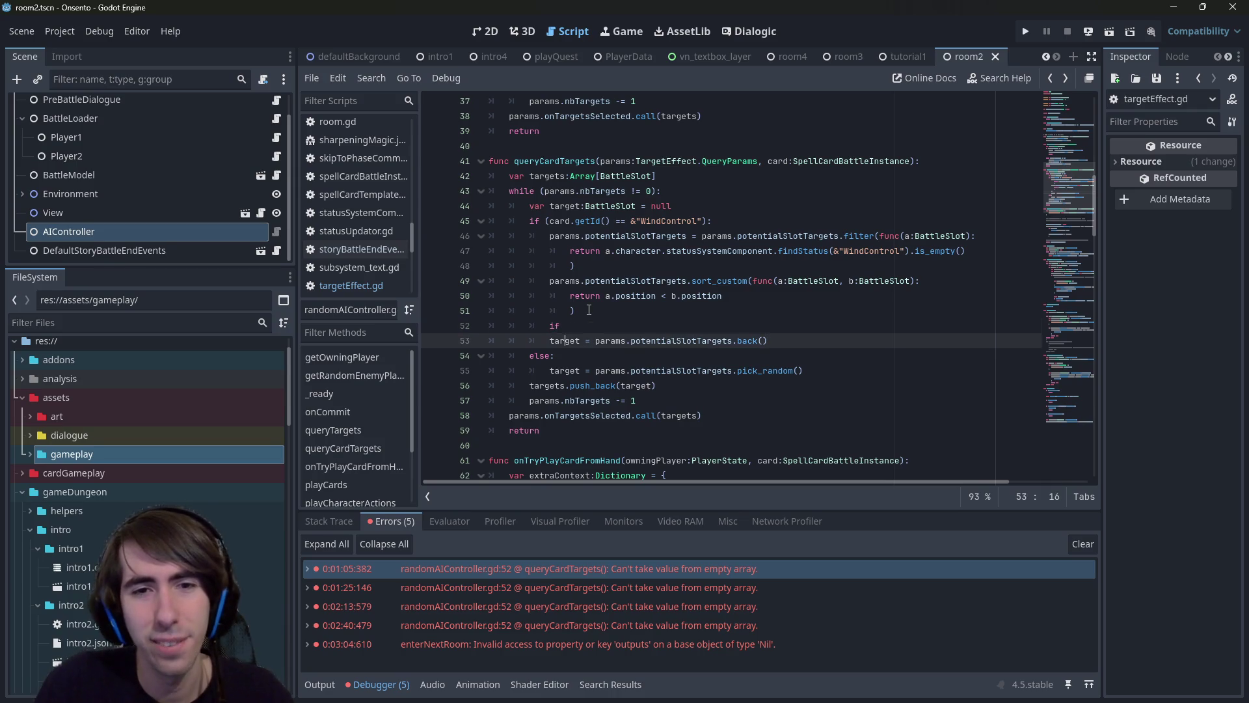
key(ctrl+shift+Right)
key(ctrl+shift+Right)
key(ctrl+shift+Right)
key(ctrl+c)
key(Up)
key(End)
key(ctrl+v)
text(.empt)
key(Return)
key(Home)
key(Right)
key(Right)
key(Right)
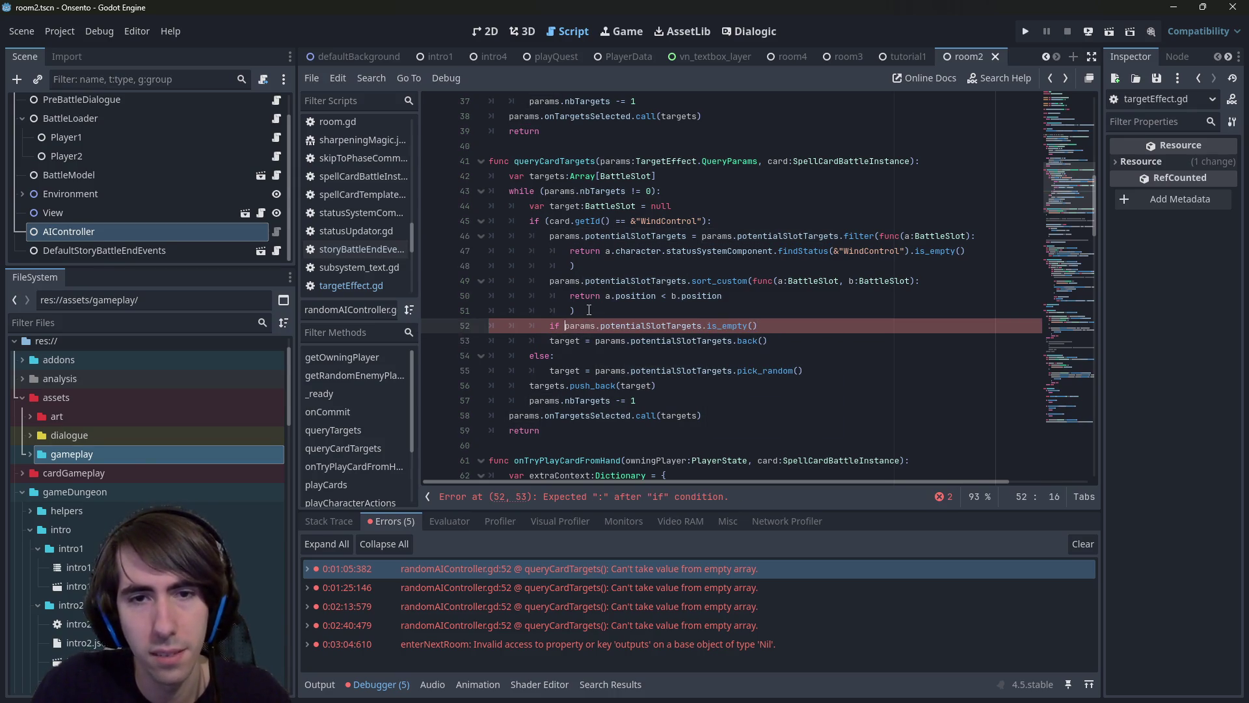
text(!)
key(End)
text(:)
Indent the target assignment under the new if and save the script.
key(Escape)
key(Down)
key(Home)
key(Home)
key(Tab)
key(ctrl+s)
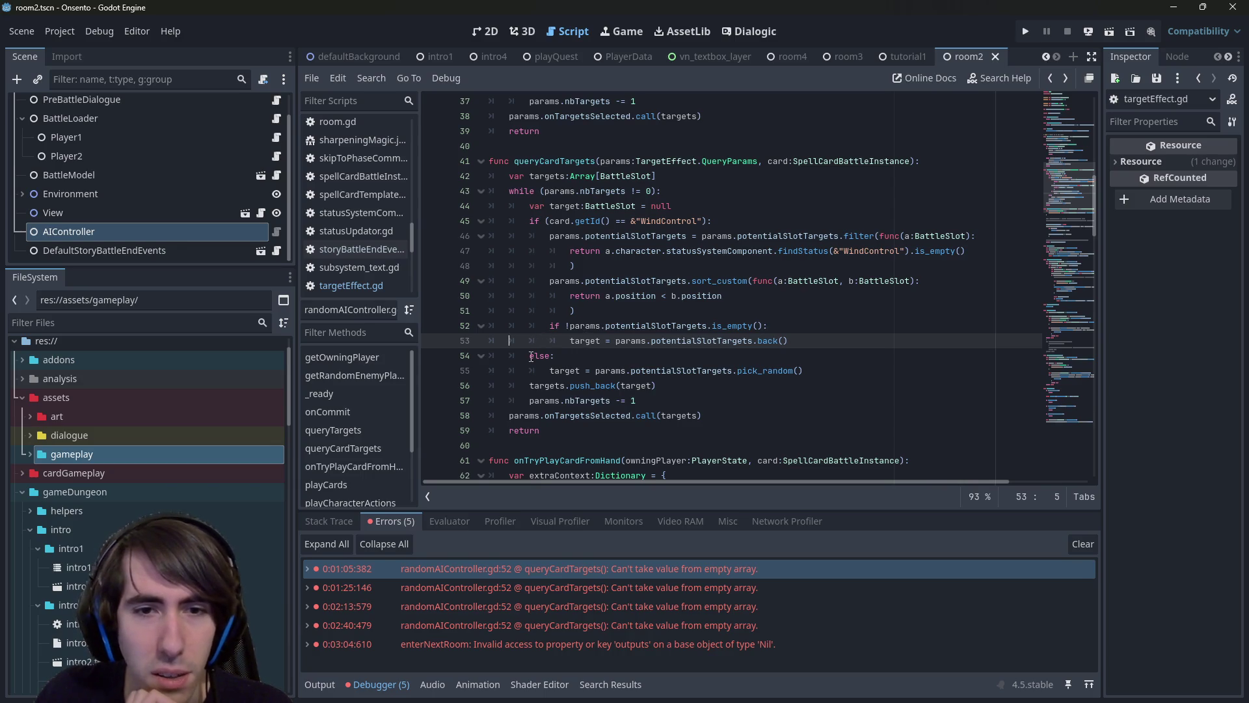
Add a return statement inside the empty-targets if branch.
drag(530, 382, 667, 408)
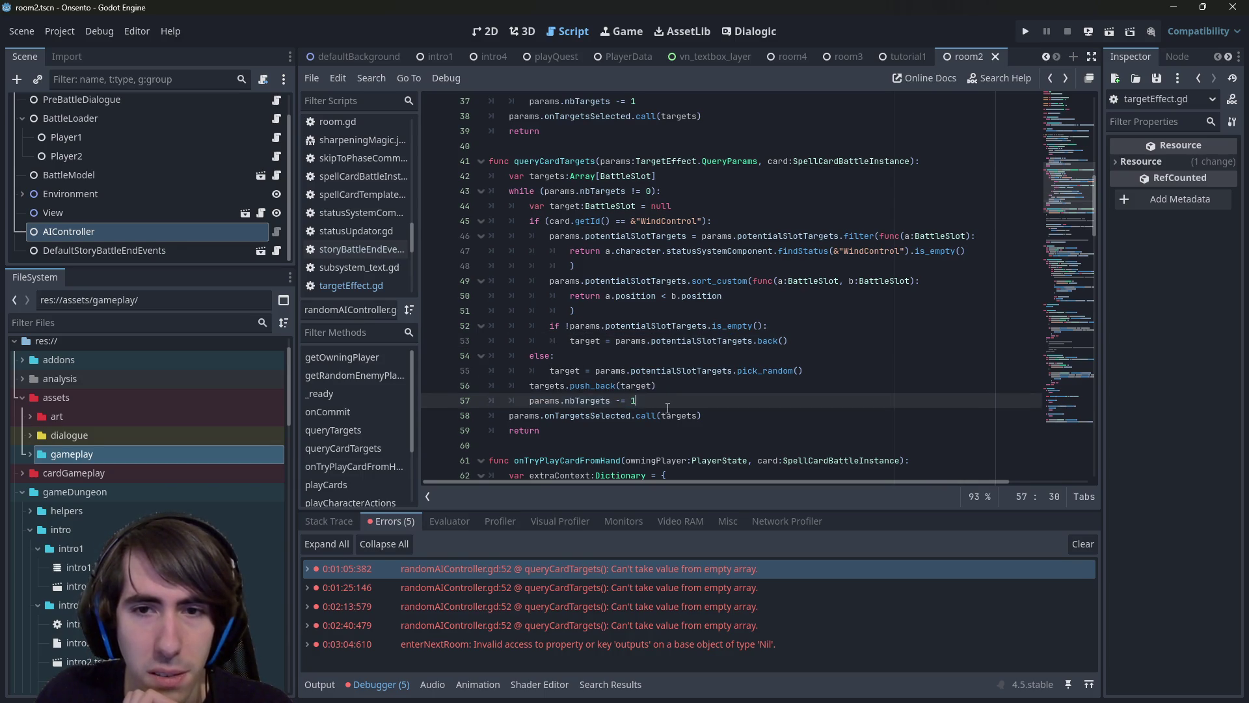
double_click(583, 341)
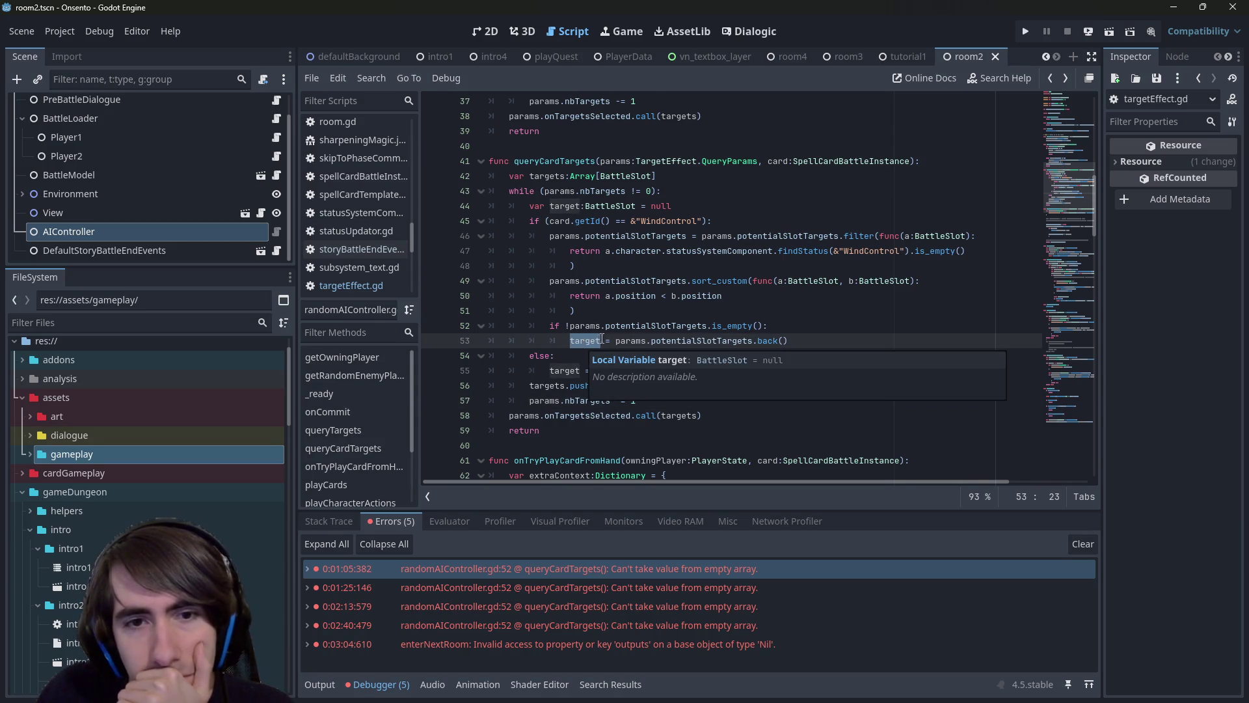
click(810, 344)
key(Return)
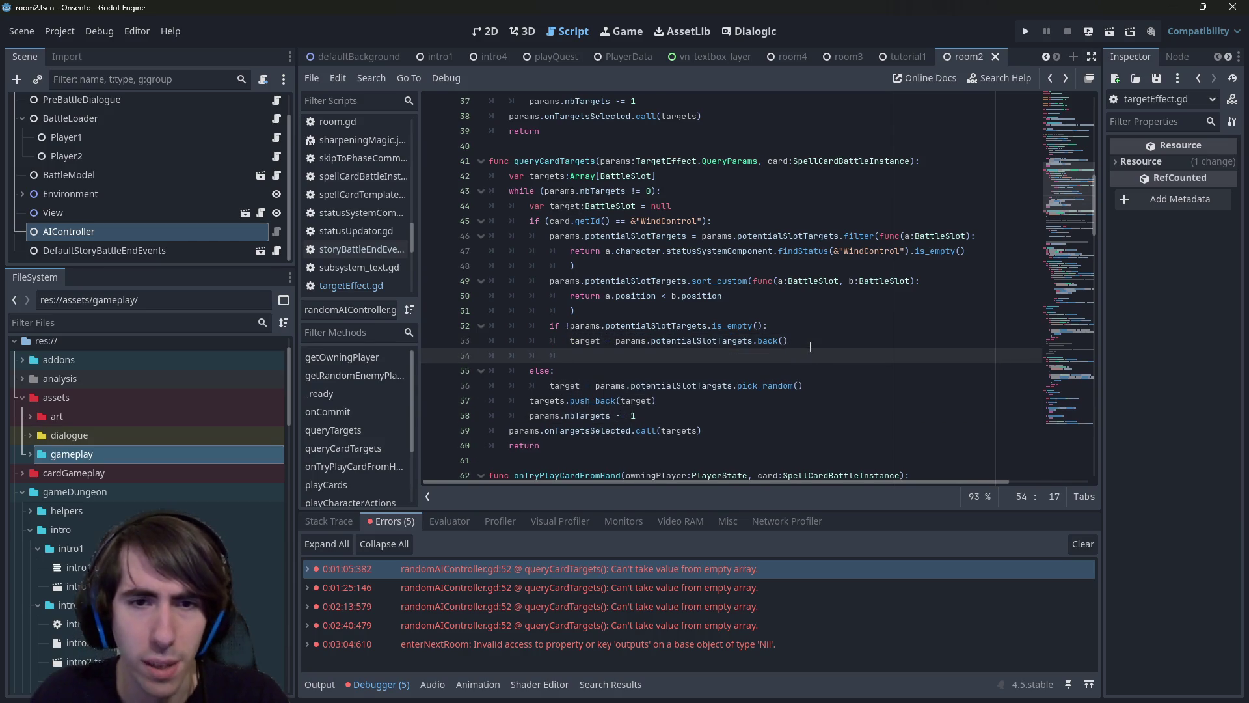
text(return)
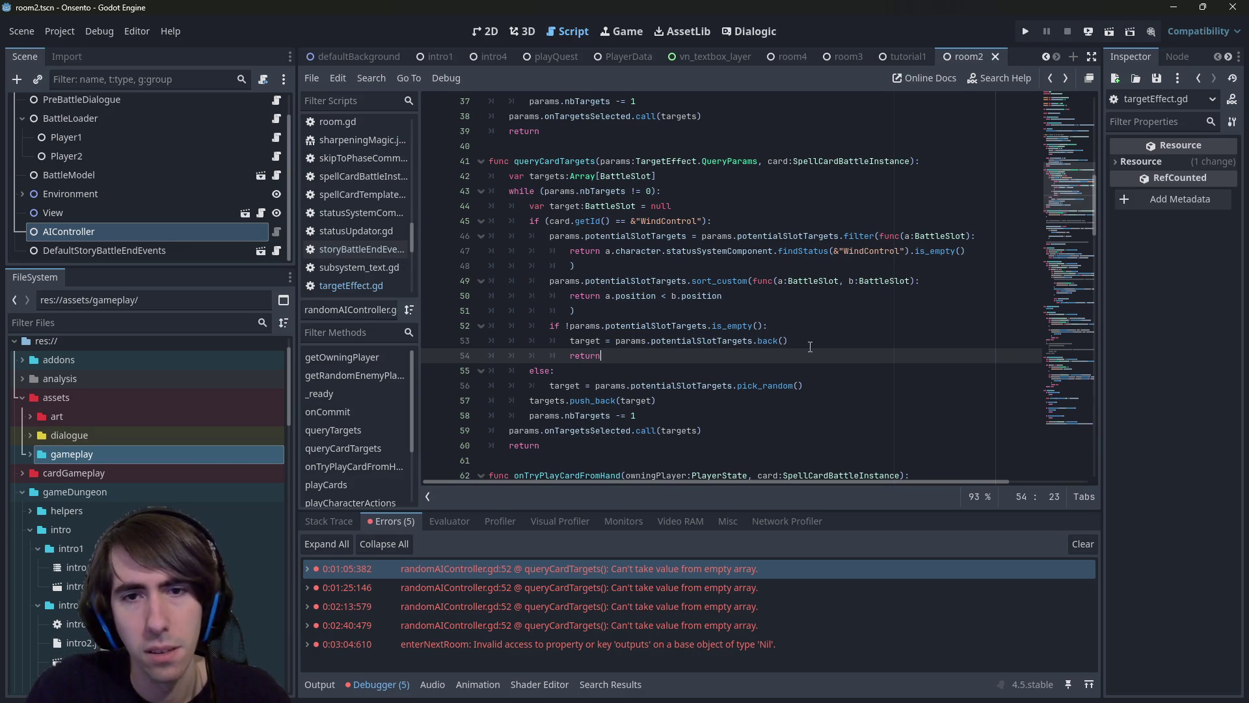
key(ctrl+z)
key(ctrl+z)
key(ctrl+z)
key(ctrl+z)
key(ctrl+z)
key(End)
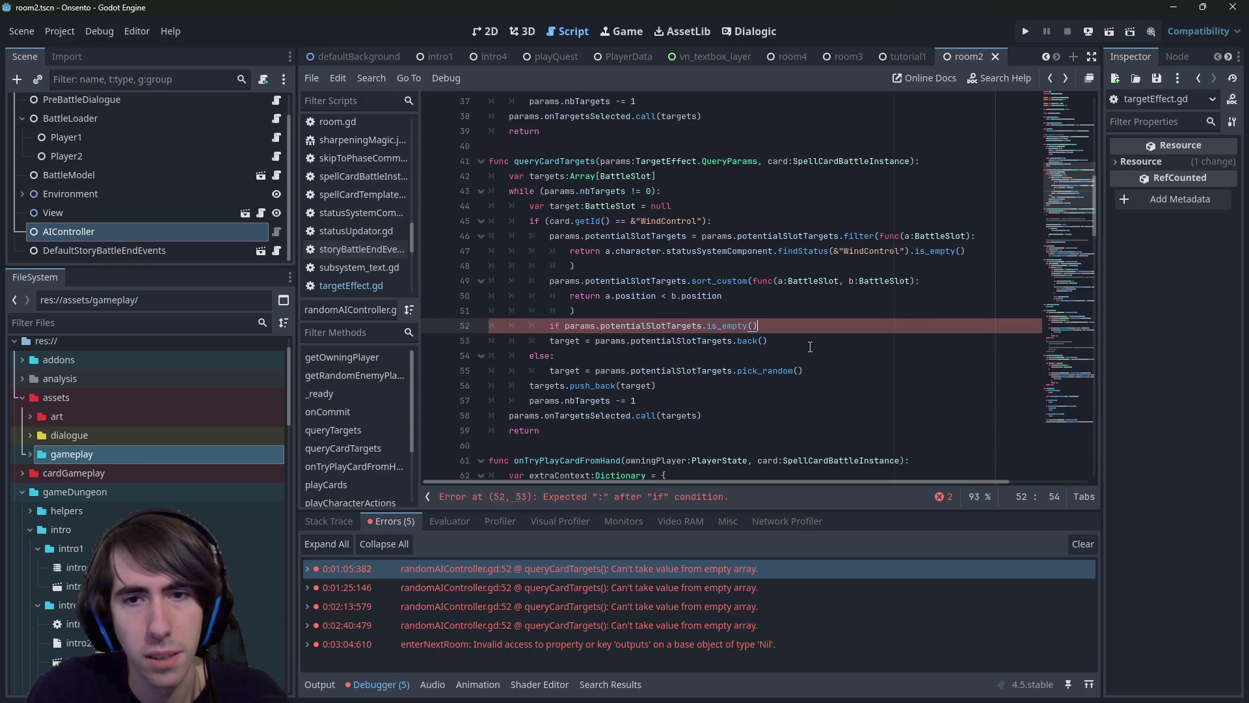
text(:)
key(Return)
key(Return)
key(Up)
key(Down)
text(return)
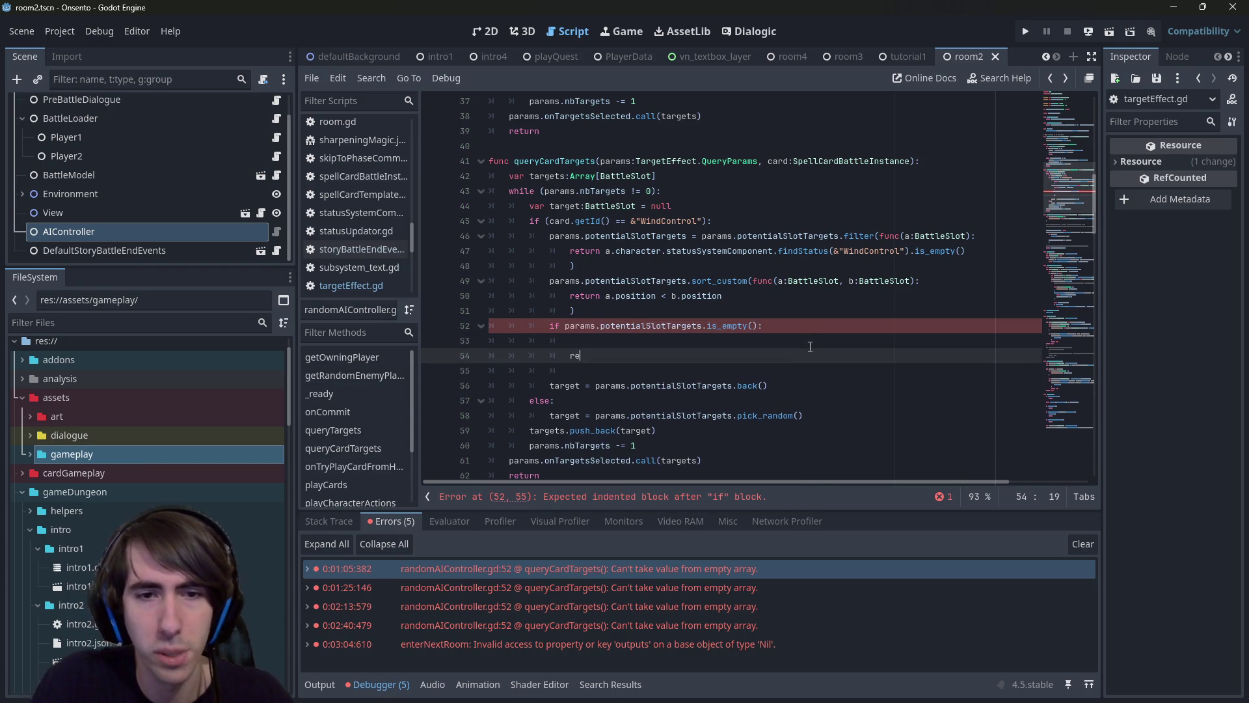
key(Return)
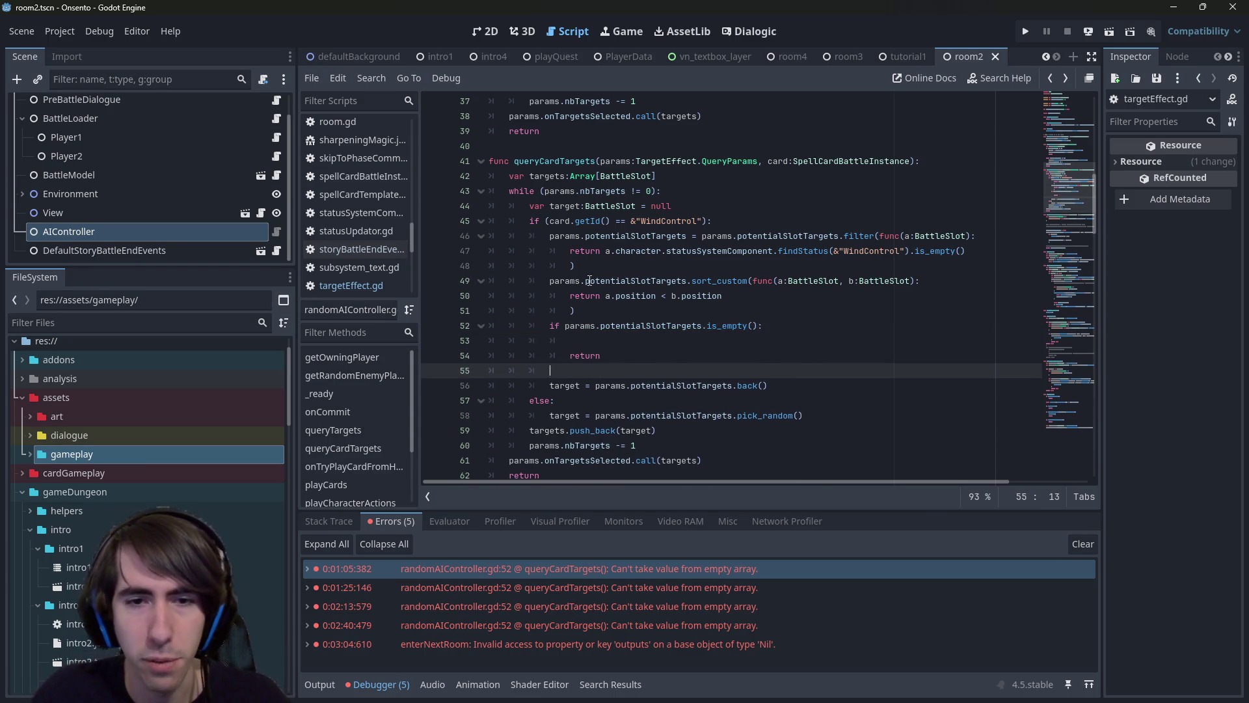
Copy the onTargetsSelected call, check nbTargets on line 43, and paste the call into the empty branch.
scroll(703, 358, down, 2)
drag(736, 367, 509, 371)
key(ctrl+c)
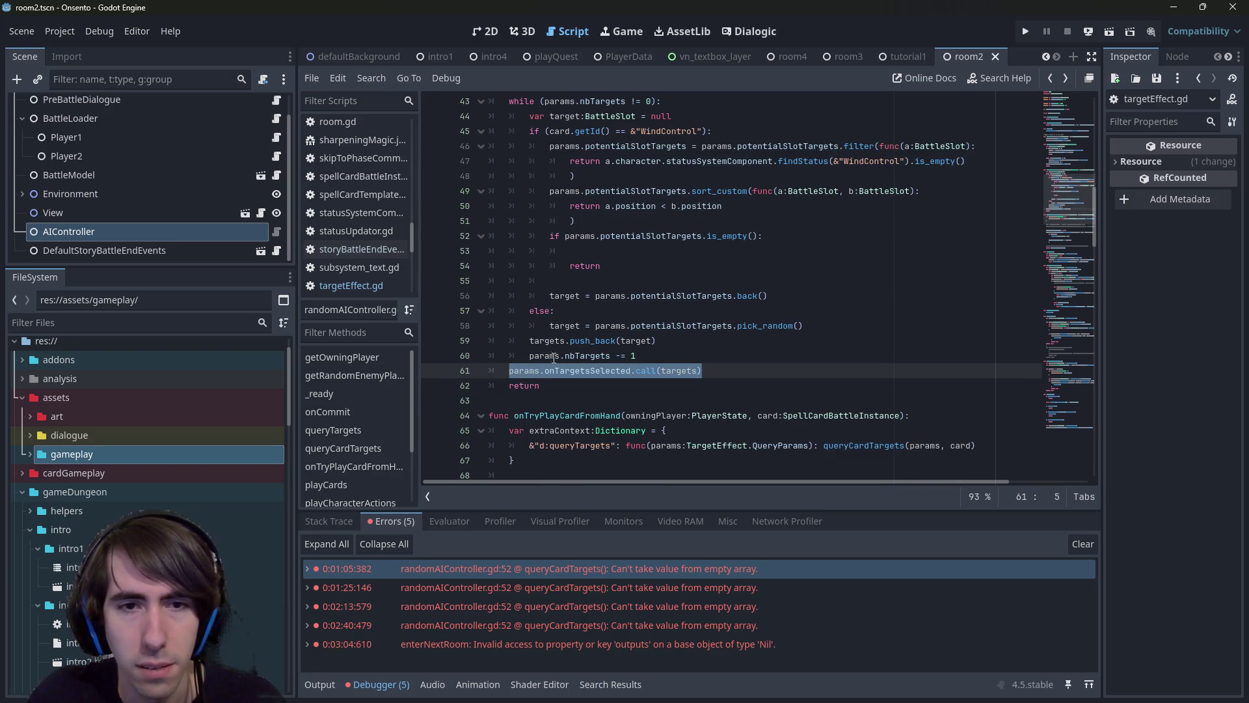
click(576, 253)
scroll(583, 257, up, 1)
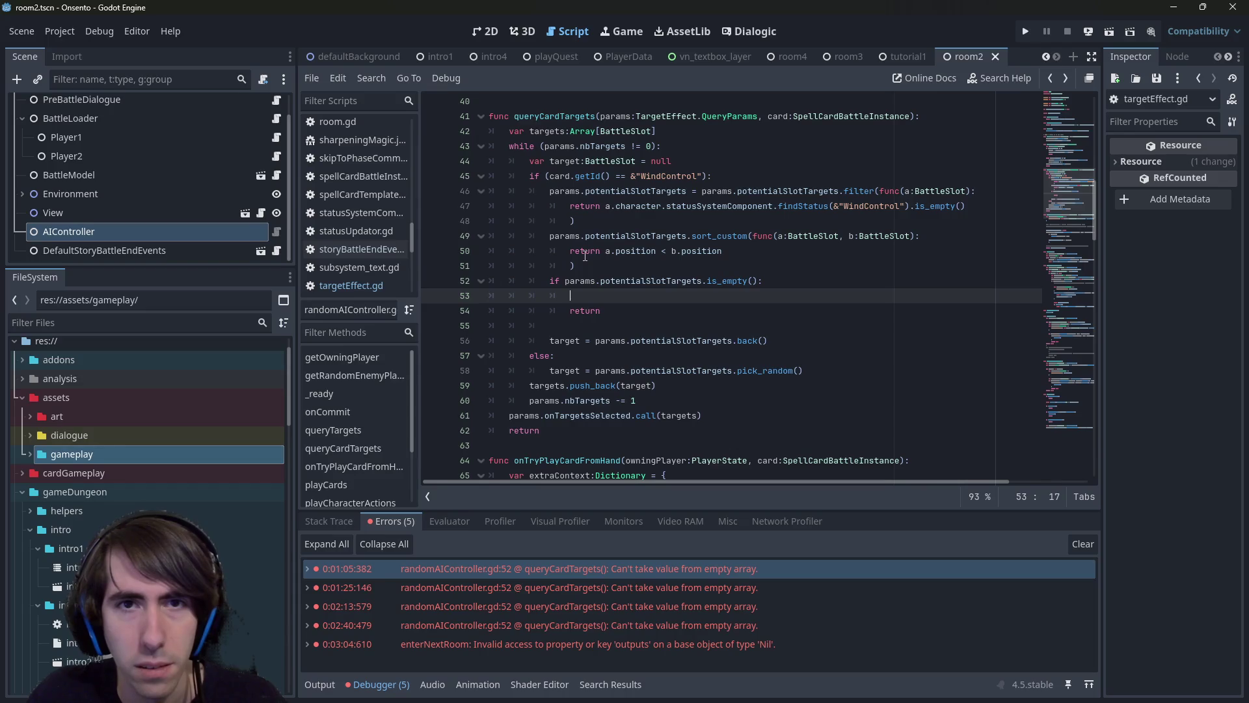
scroll(584, 256, up, 1)
double_click(592, 192)
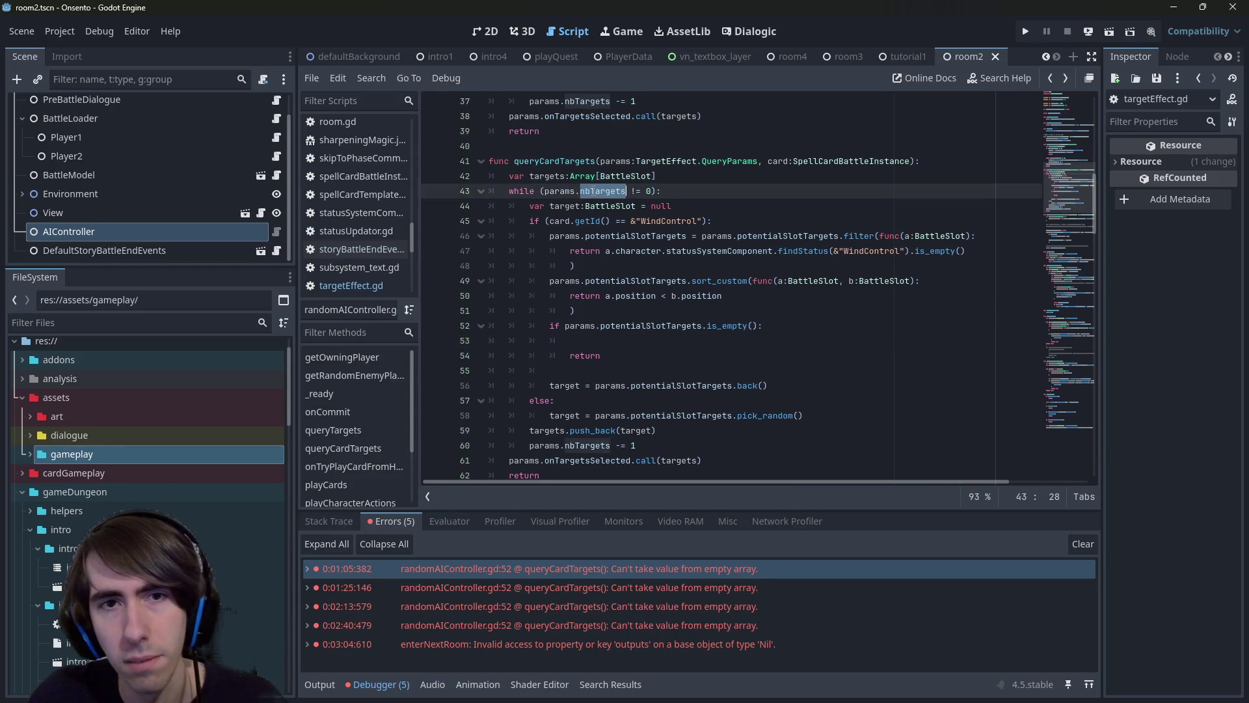
mouse_move(592, 192)
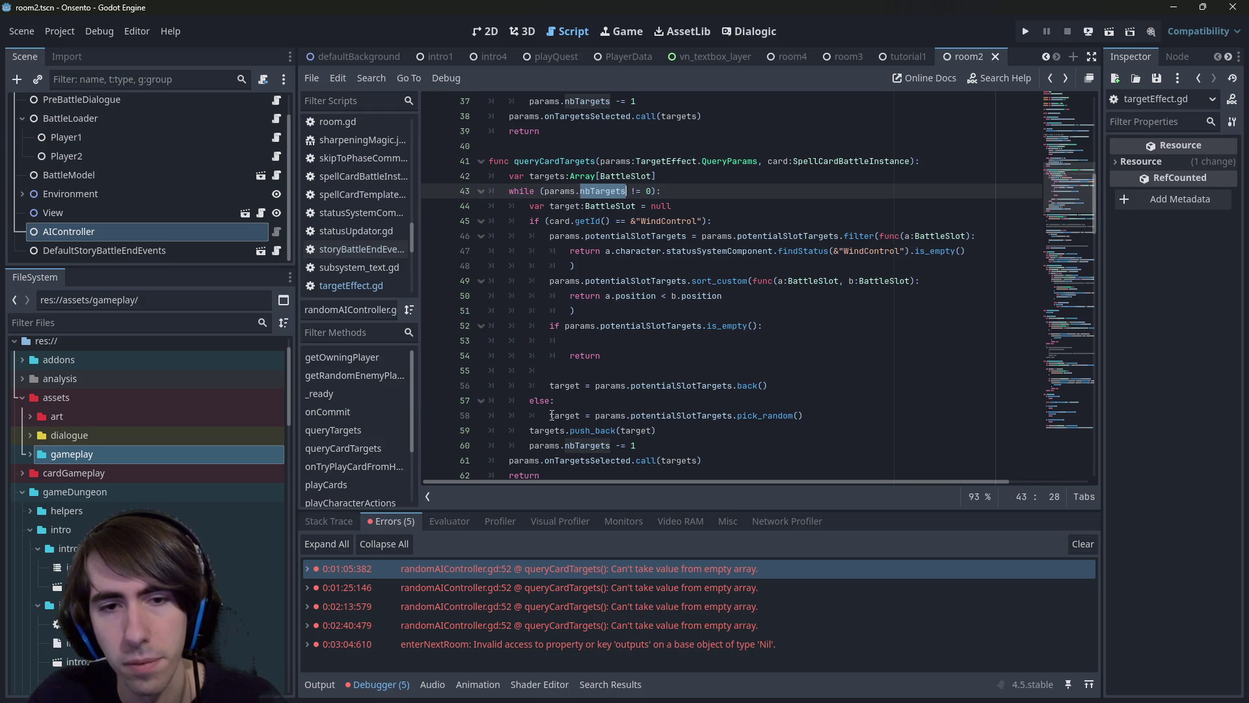
click(663, 339)
key(ctrl+v)
Save the script and search the whole project for onTargetsSelected.
key(ctrl+s)
click(647, 342)
double_click(647, 343)
key(ctrl+shift+f)
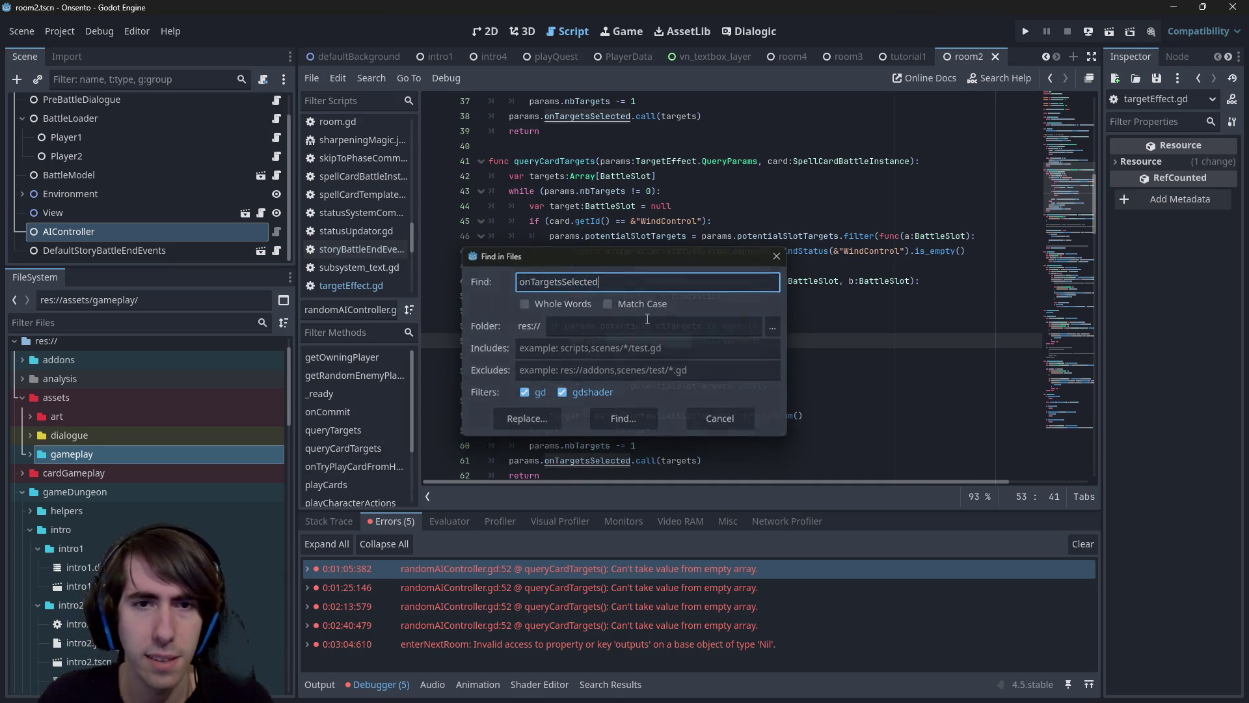
key(Return)
Open the onTargetsSelected matches in aiController.gd, actionPhaseView.gd and effectManagerView.gd's queryTargets.
scroll(550, 589, down, 3)
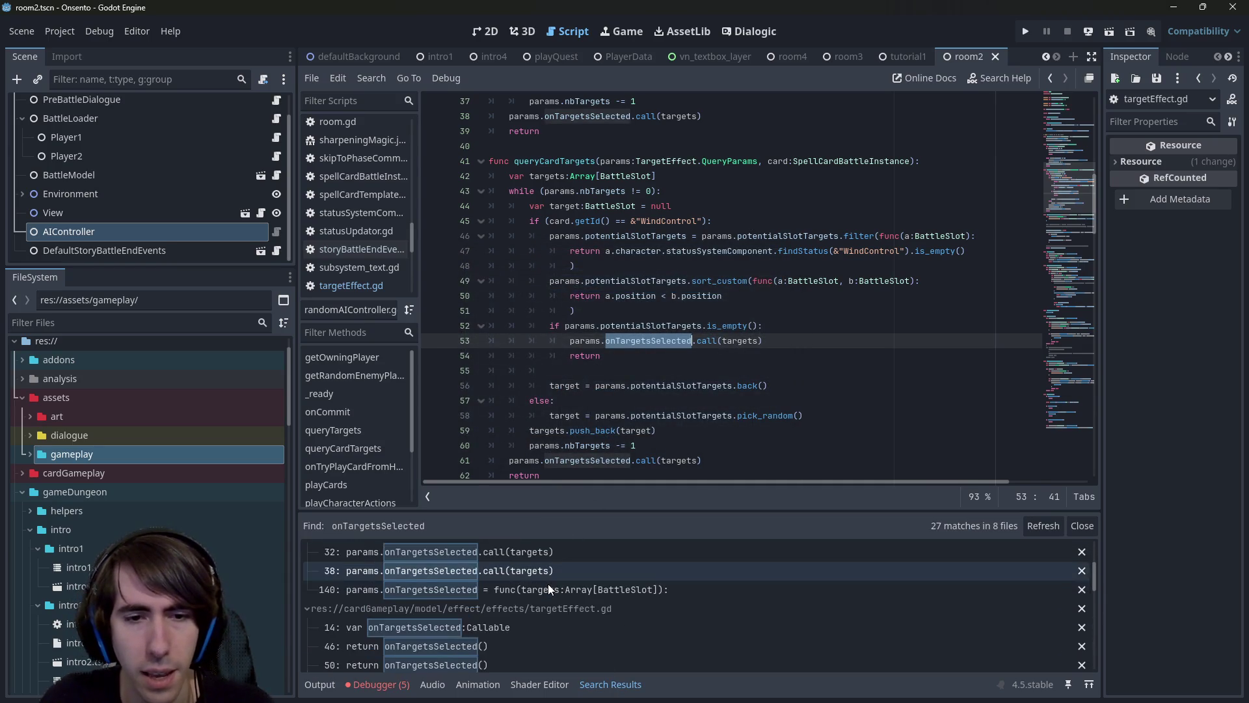
click(605, 586)
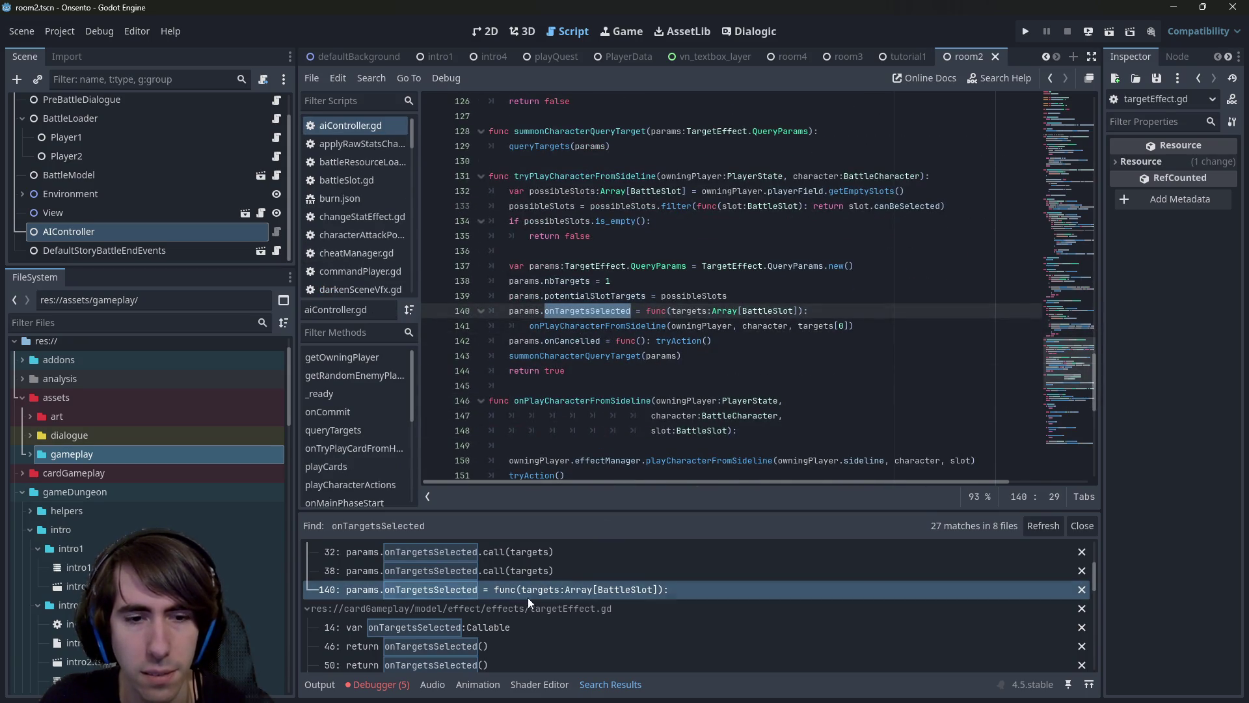
scroll(521, 623, down, 5)
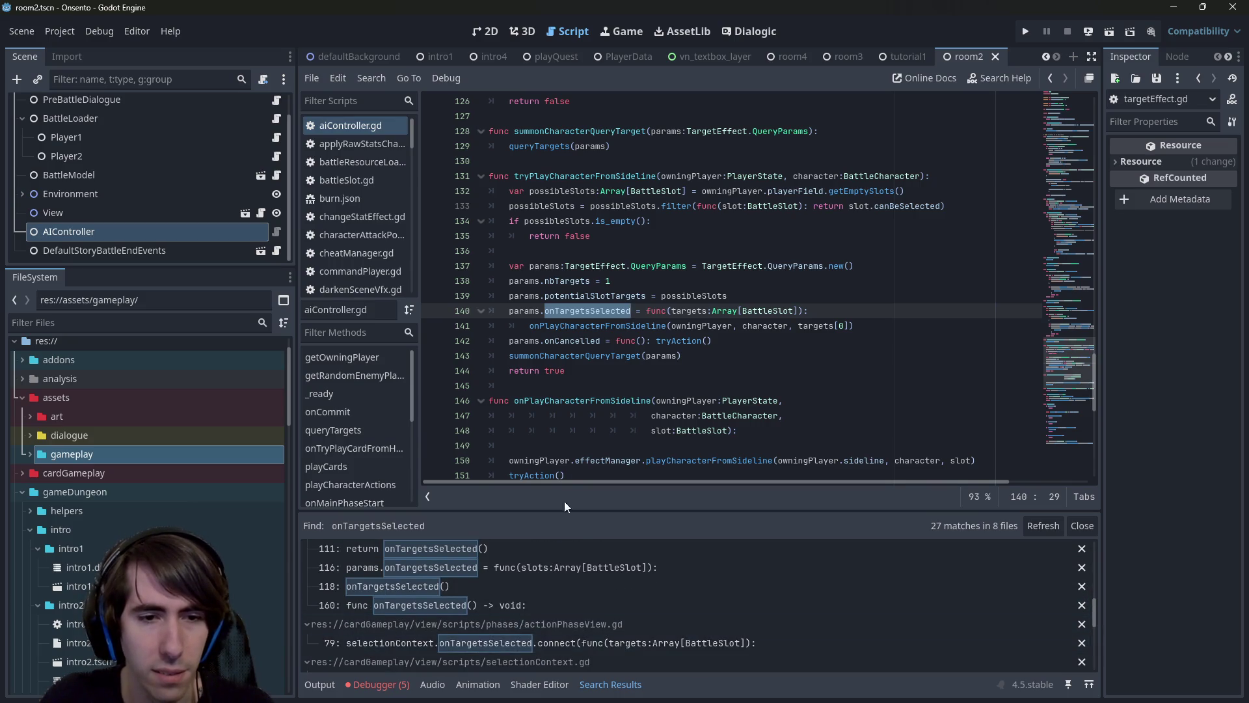
scroll(556, 568, down, 3)
click(614, 594)
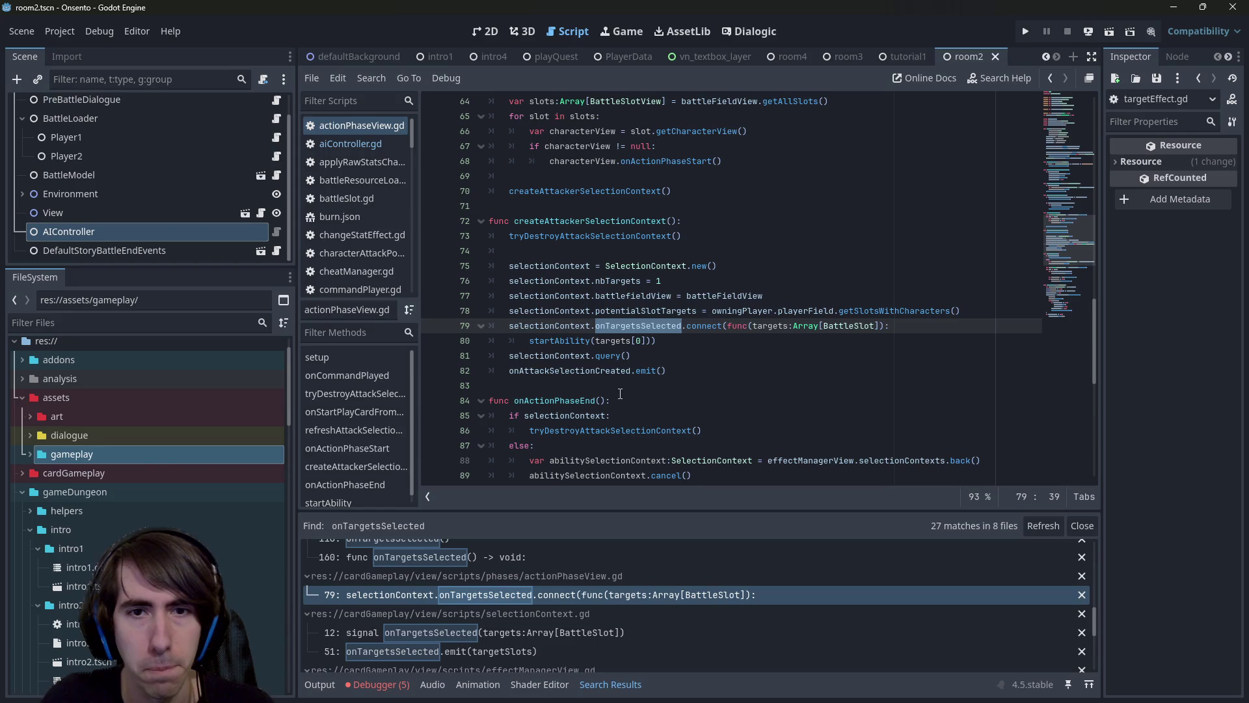
scroll(540, 588, down, 2)
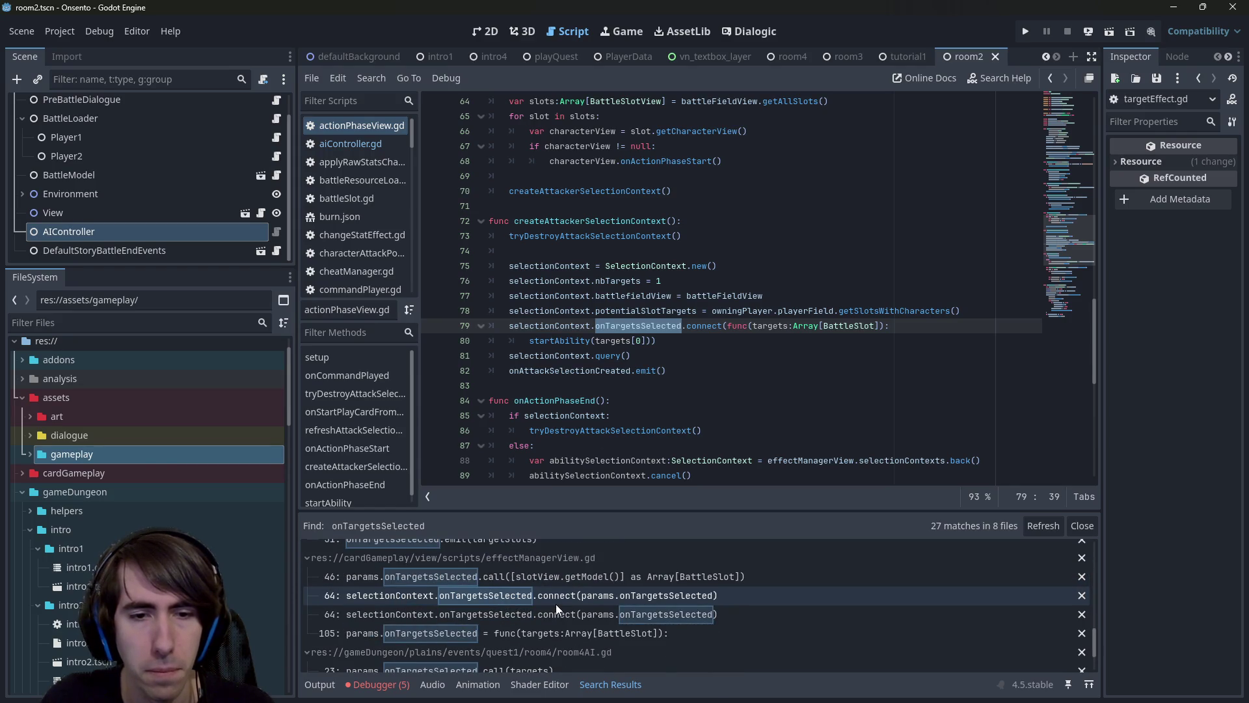
scroll(557, 592, down, 2)
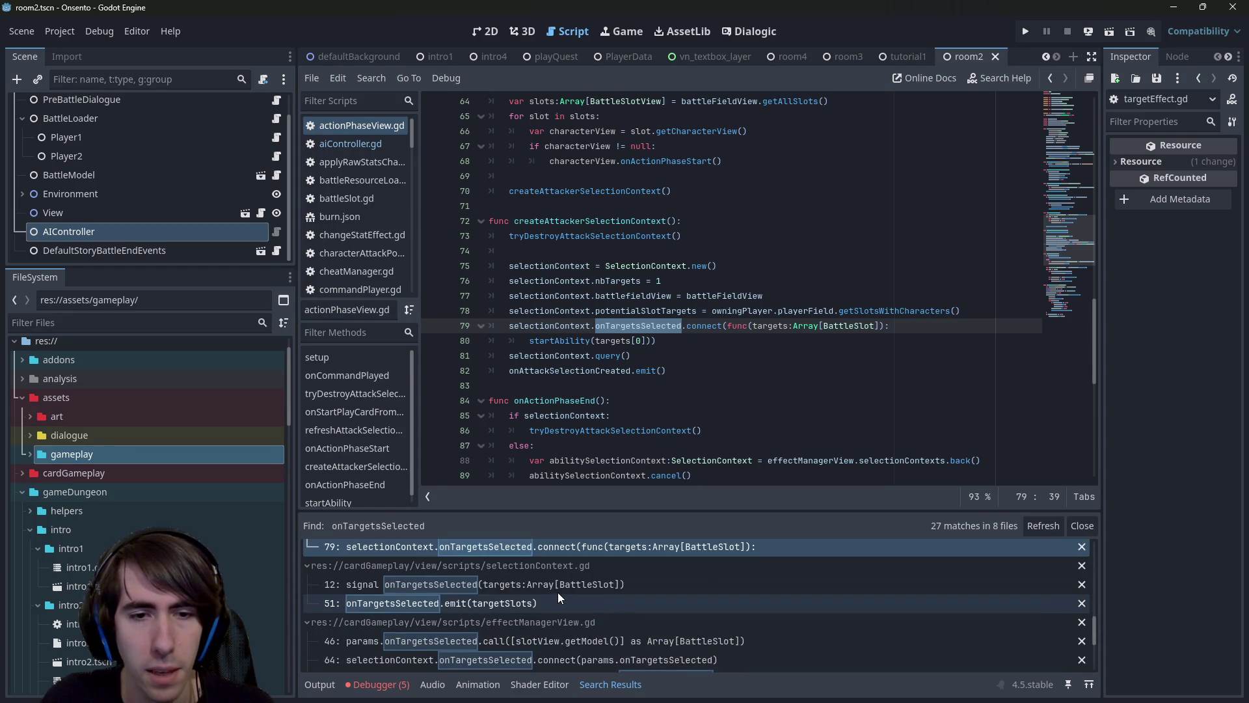
scroll(557, 592, up, 2)
click(564, 578)
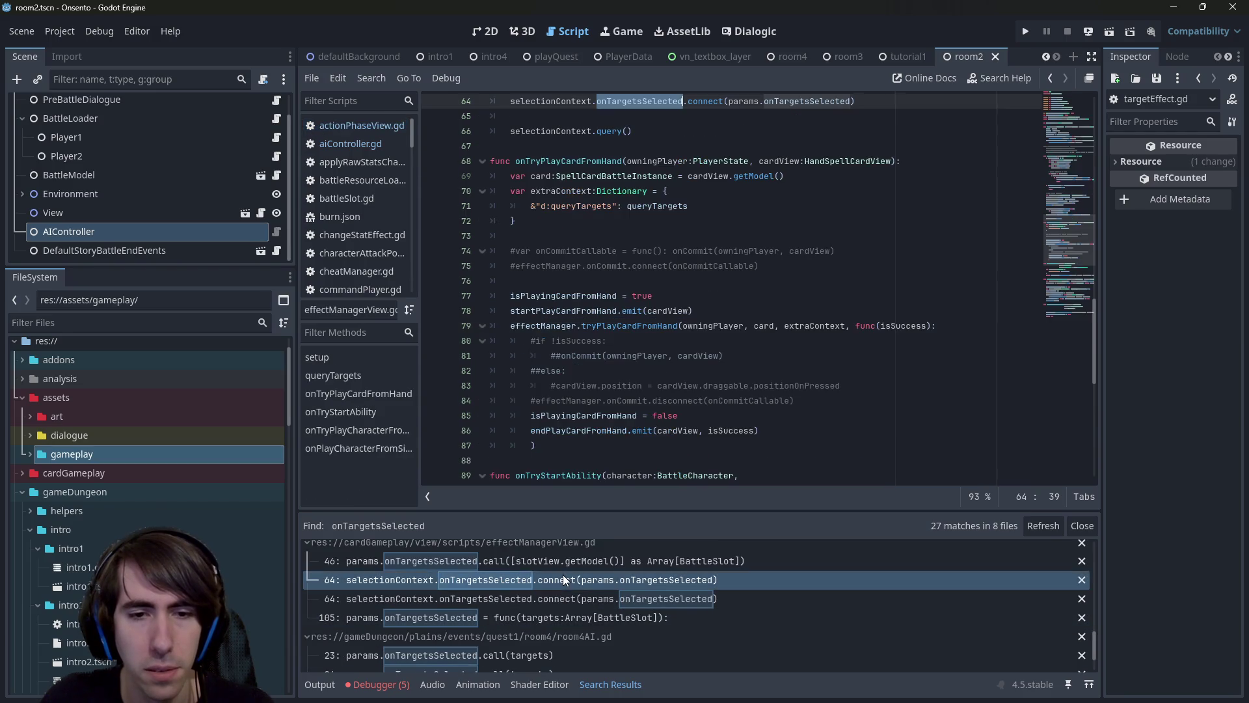
scroll(573, 420, up, 3)
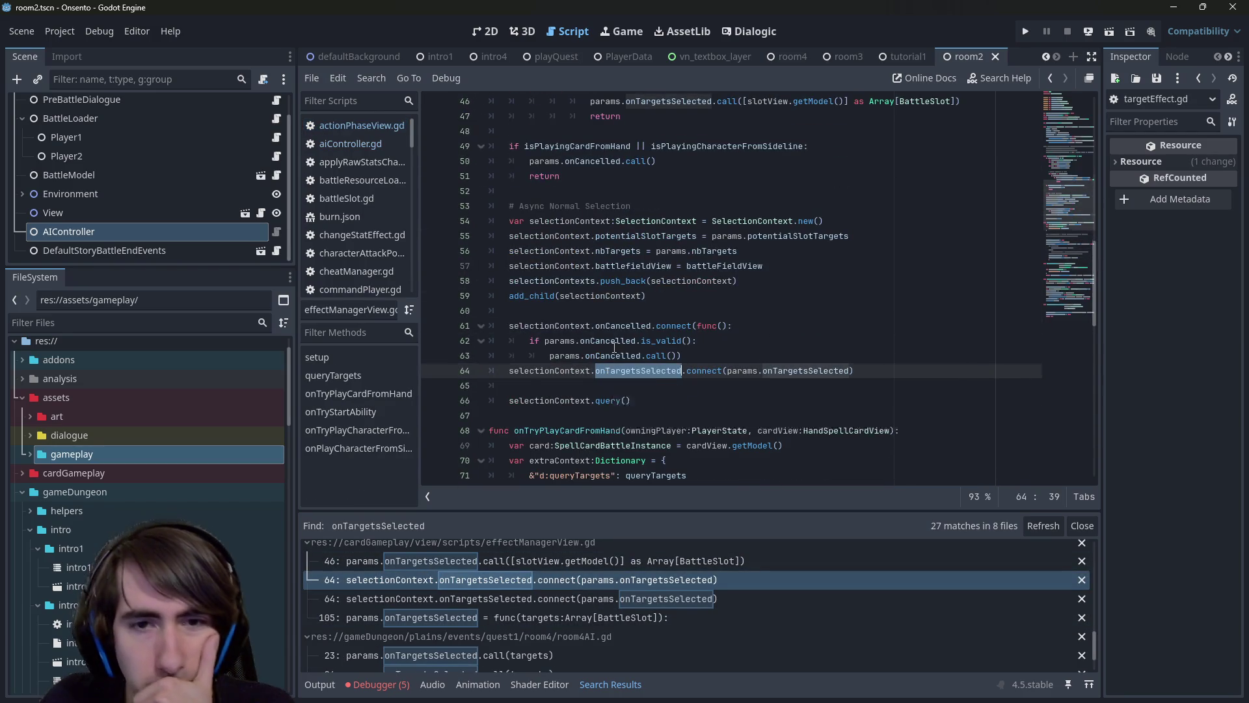
scroll(614, 346, up, 6)
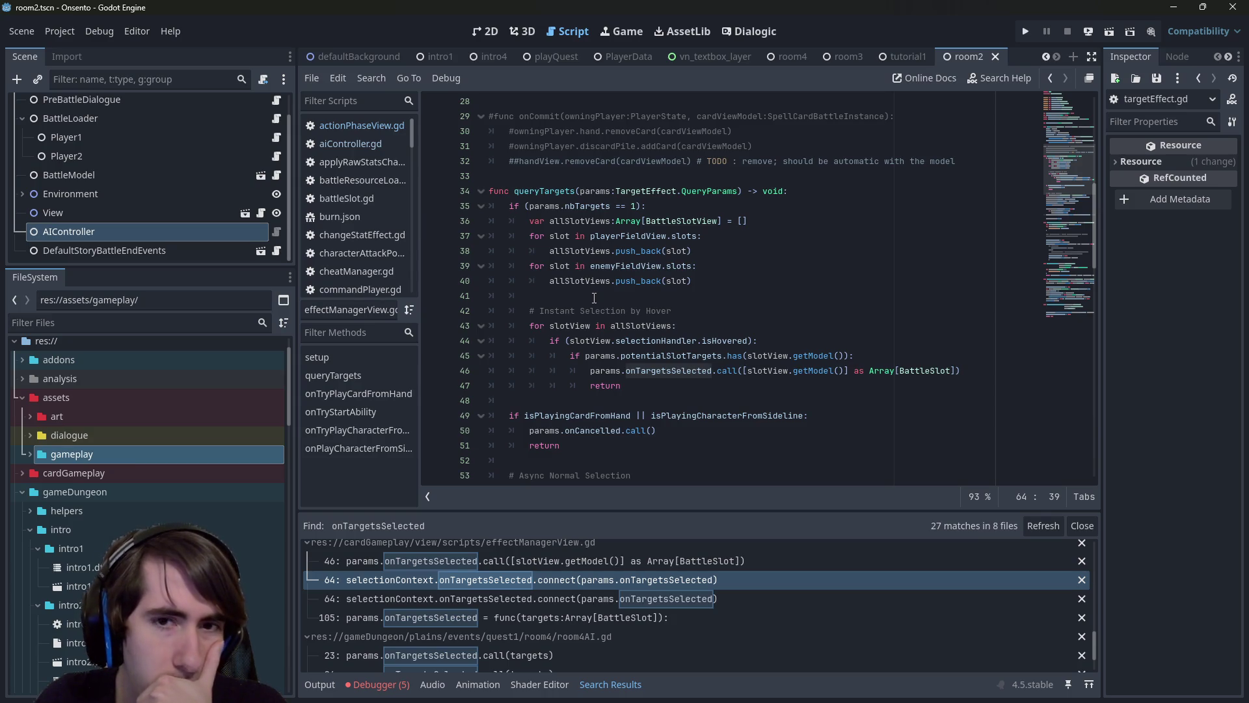
click(594, 297)
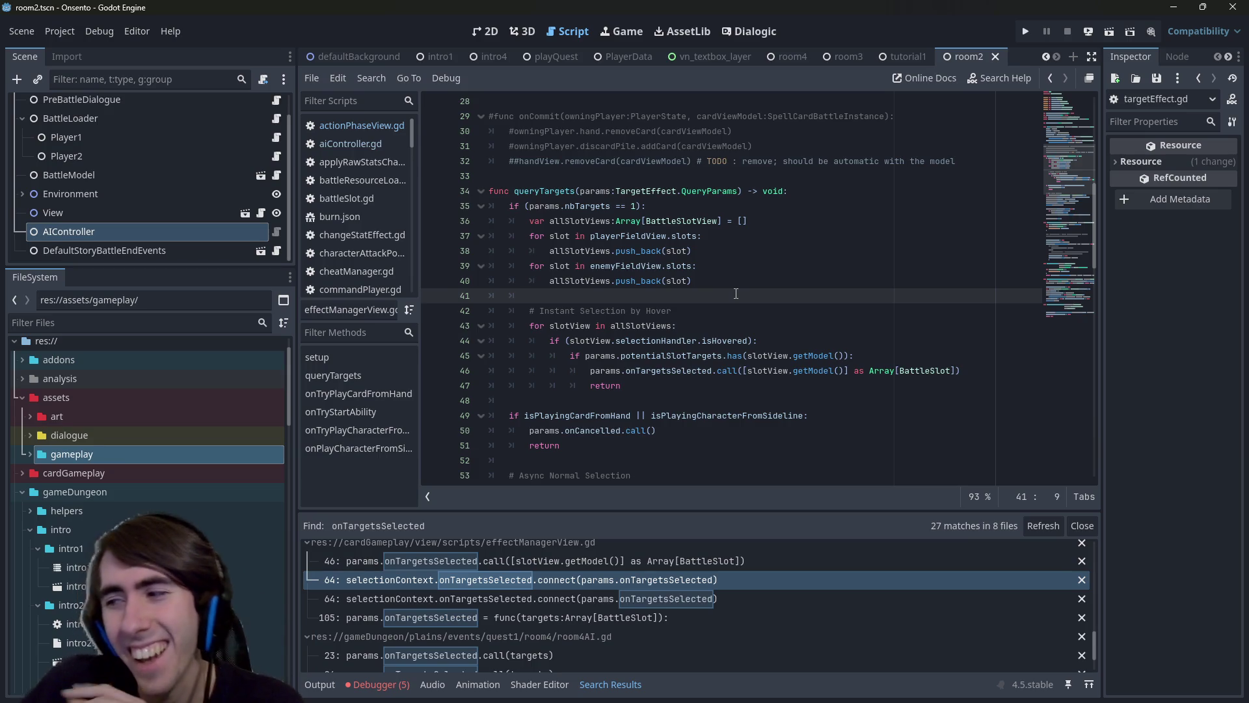
Jump from the Errors list to the line 52 empty-array error and place the caret after the sort block.
click(377, 682)
double_click(468, 570)
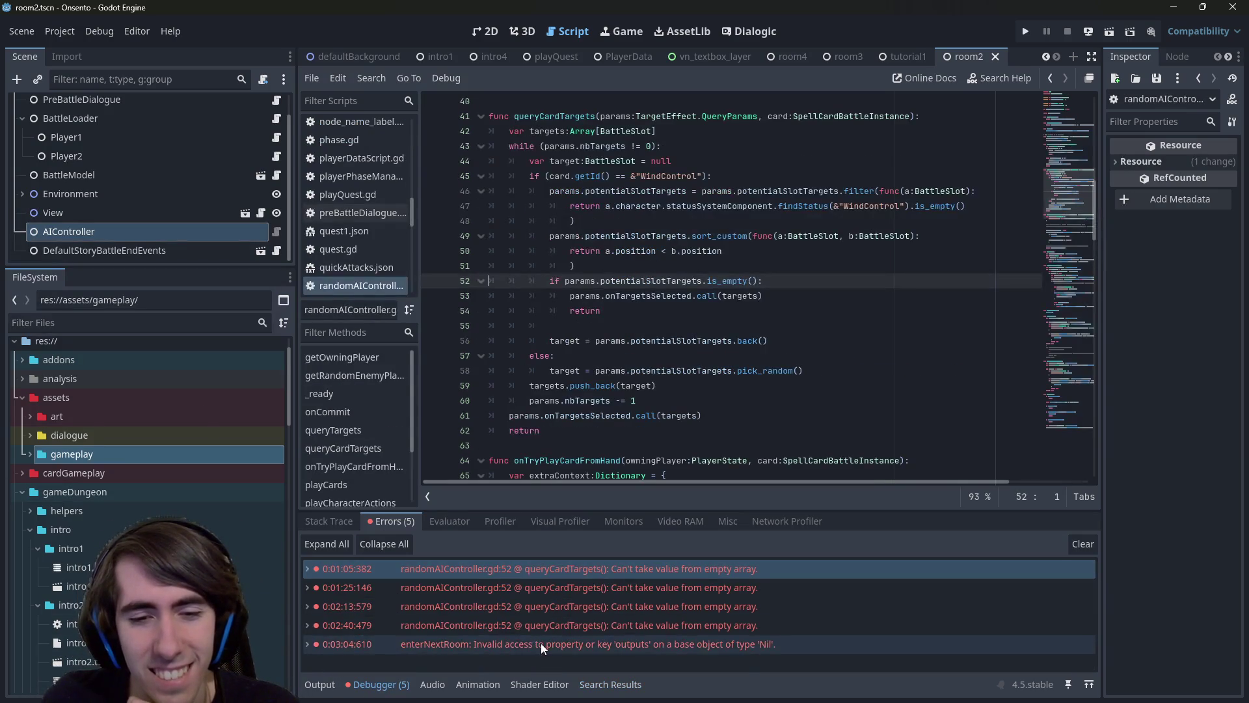
click(541, 643)
click(676, 568)
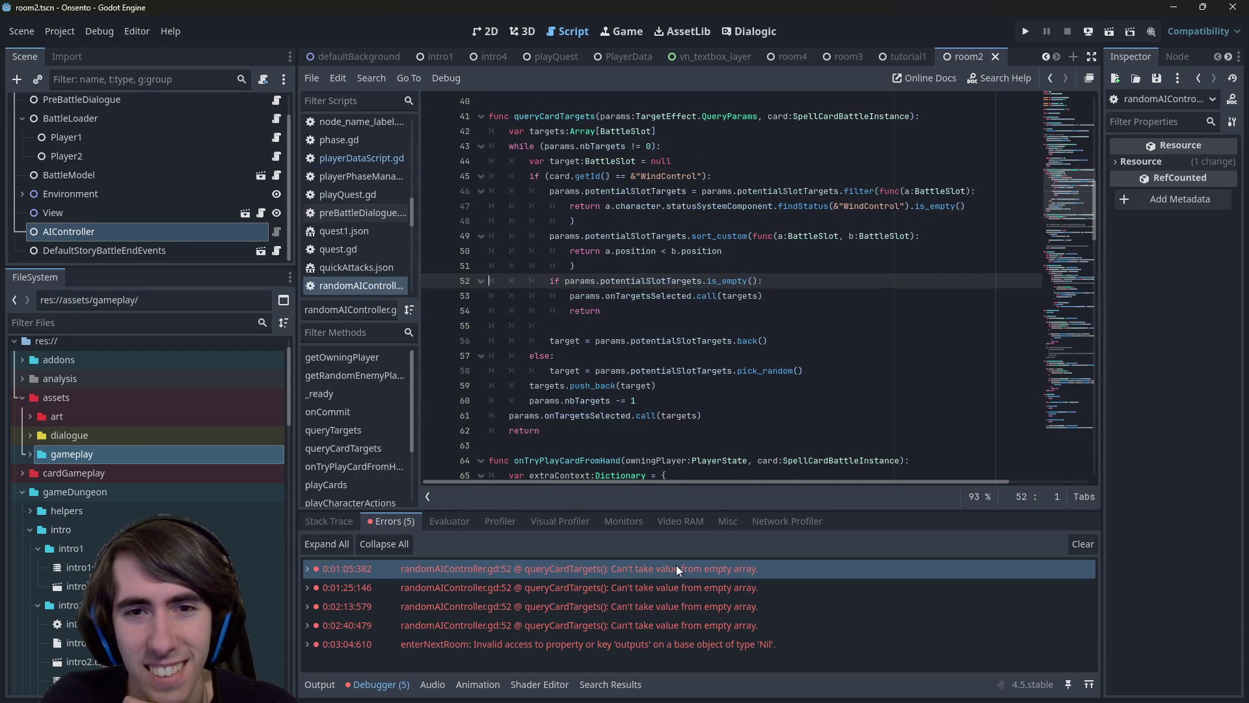
click(785, 325)
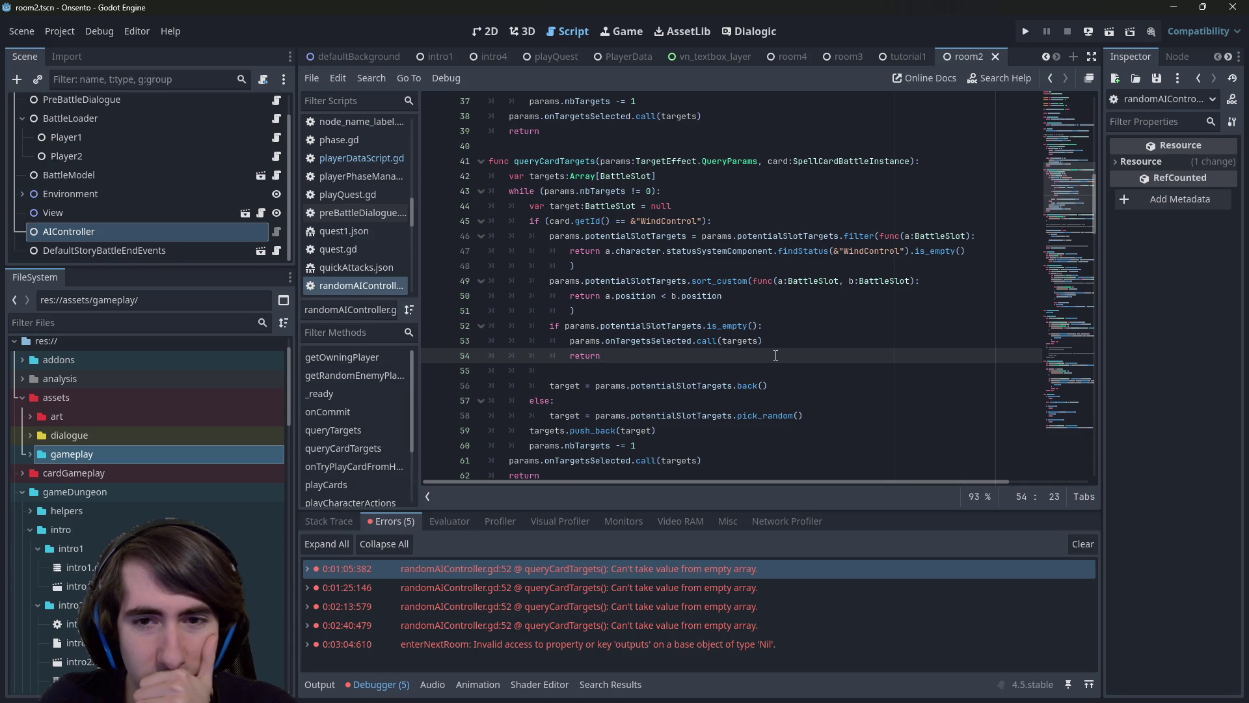
click(774, 328)
click(764, 335)
click(757, 322)
click(751, 315)
Insert a two-line TODO above the empty-targets check about useless unique-effect self-targeting.
key(Return)
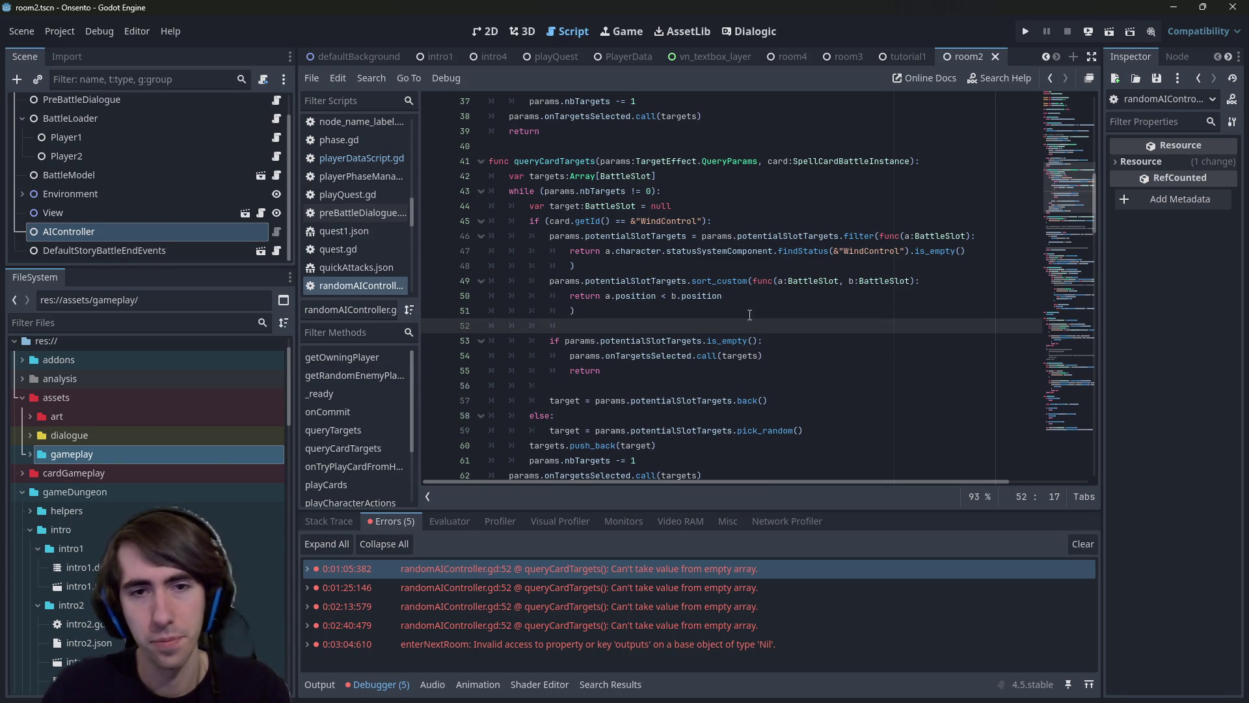
text(# TODO :)
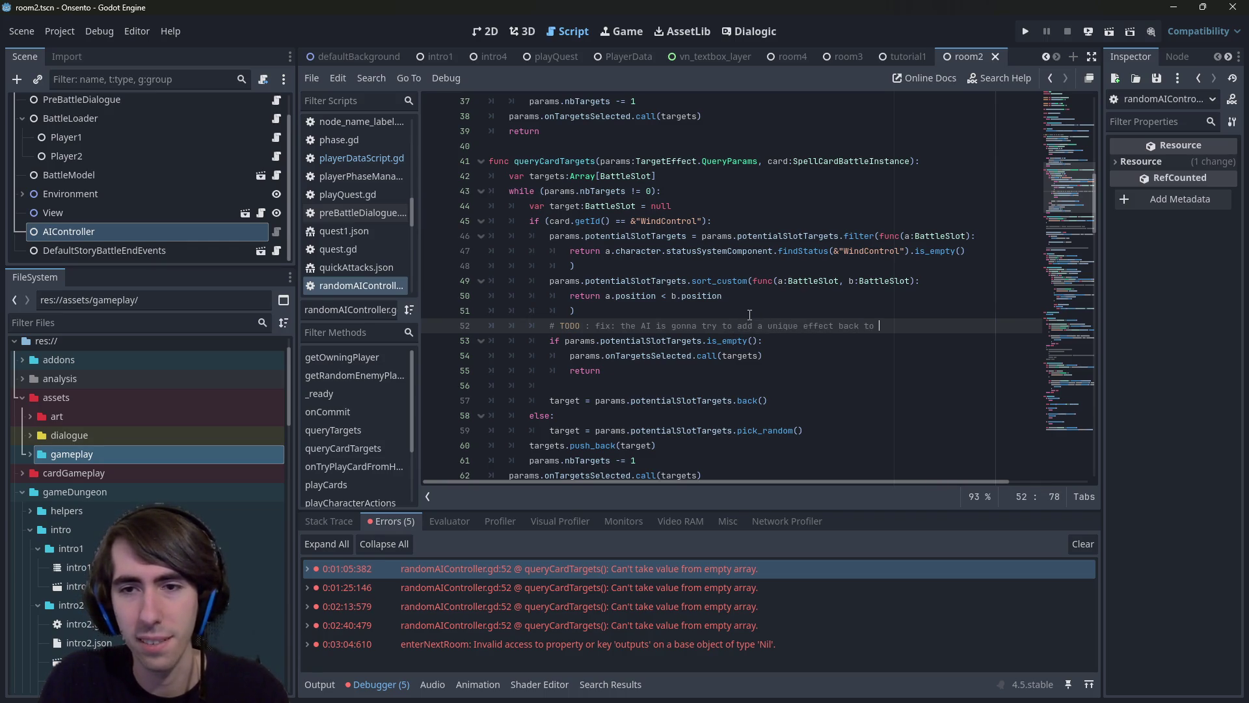
text(itself,)
key(Return)
text(b)
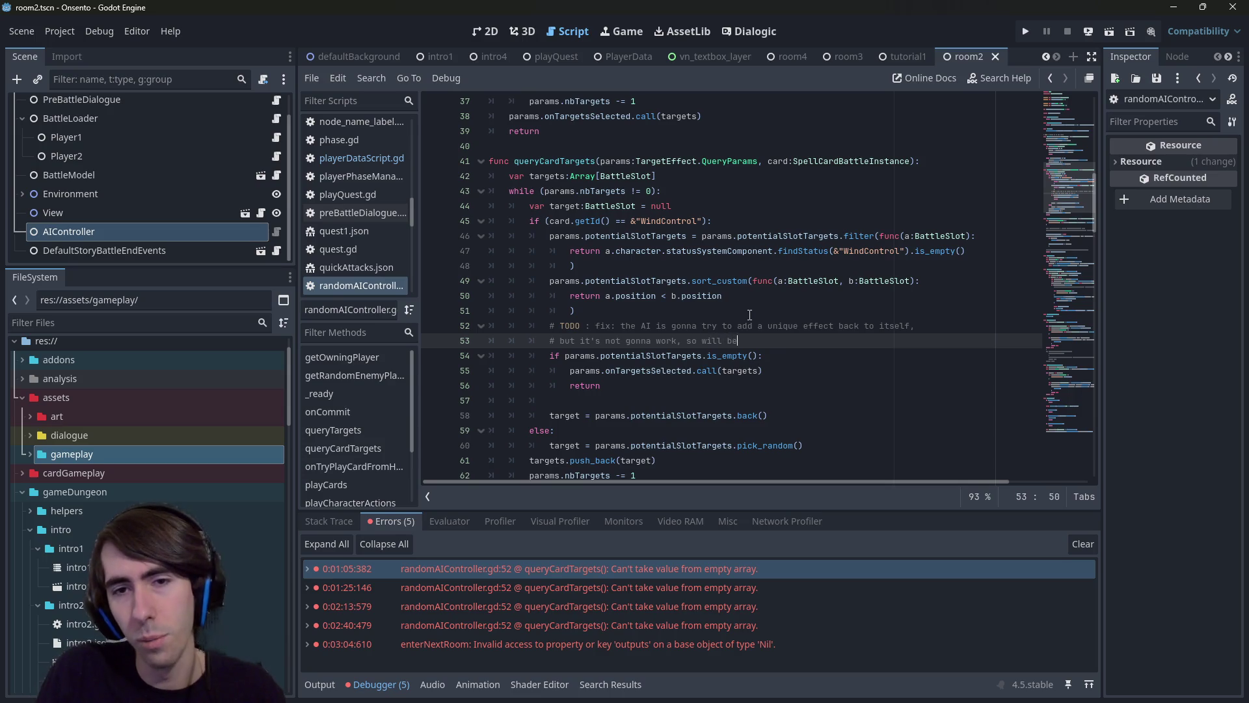
text(seless)
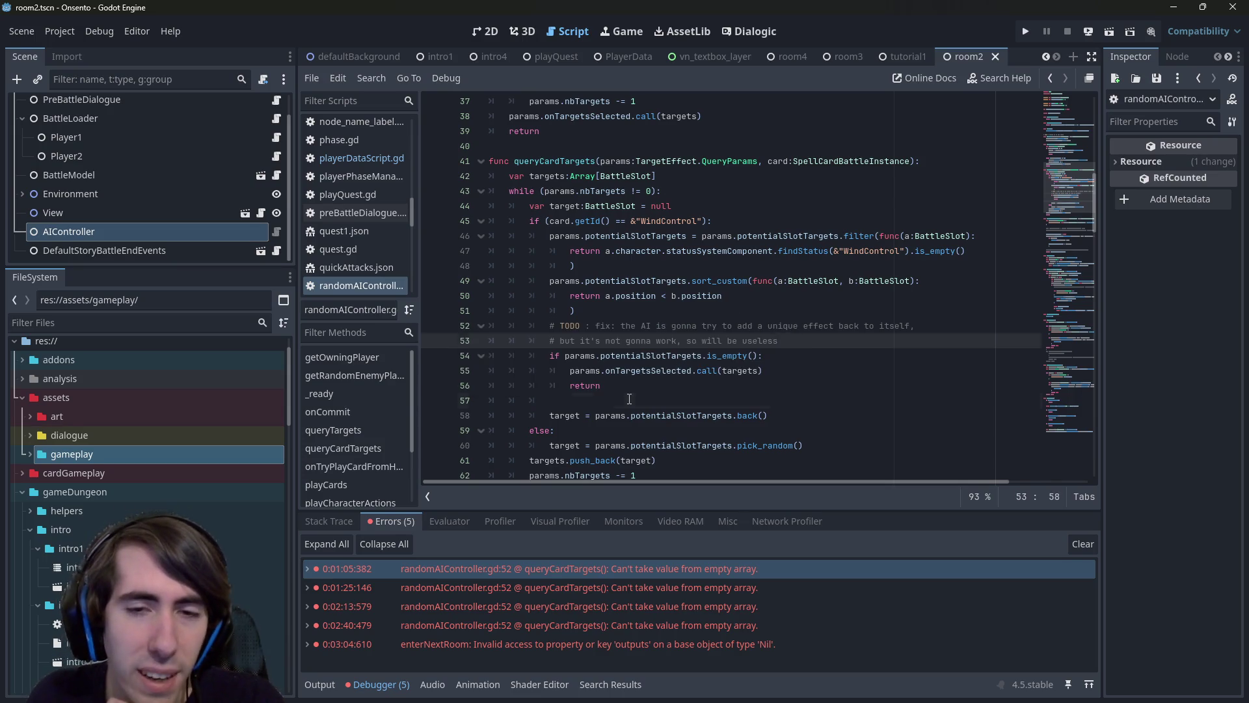
click(616, 383)
double_click(626, 238)
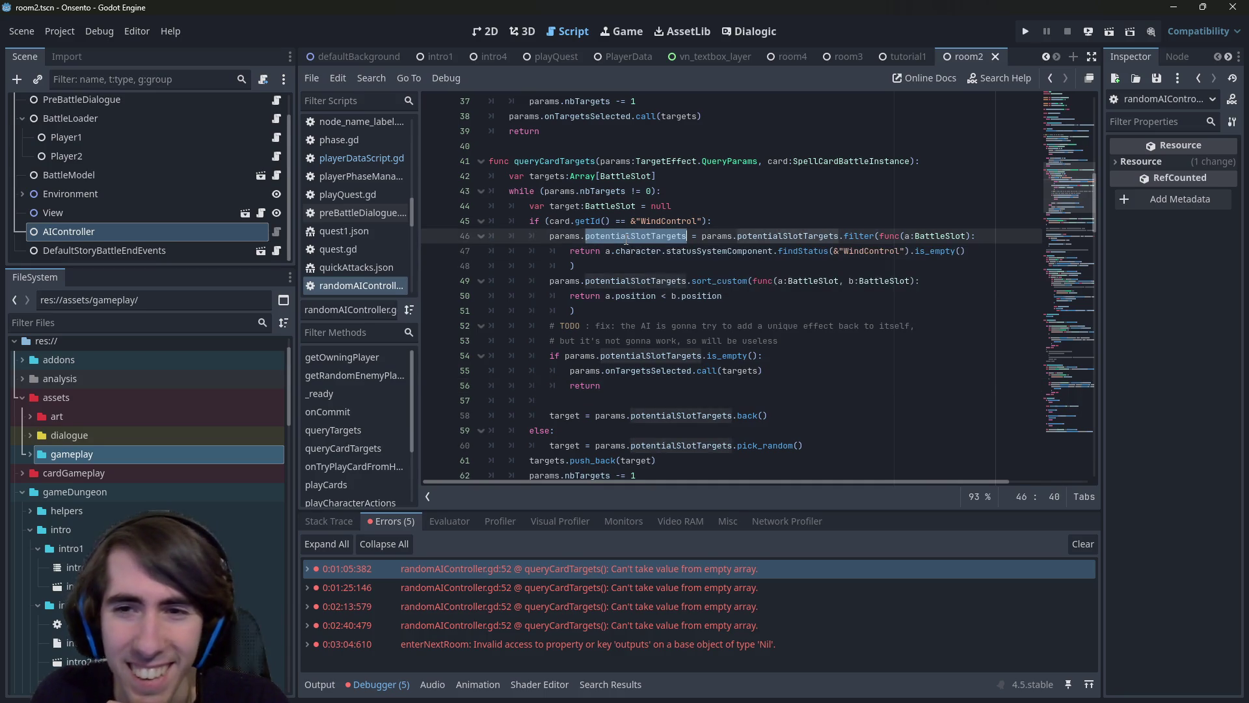
click(704, 221)
Declare 'var newTargets: Array[BattleSlot]' on line 46 and save.
click(678, 234)
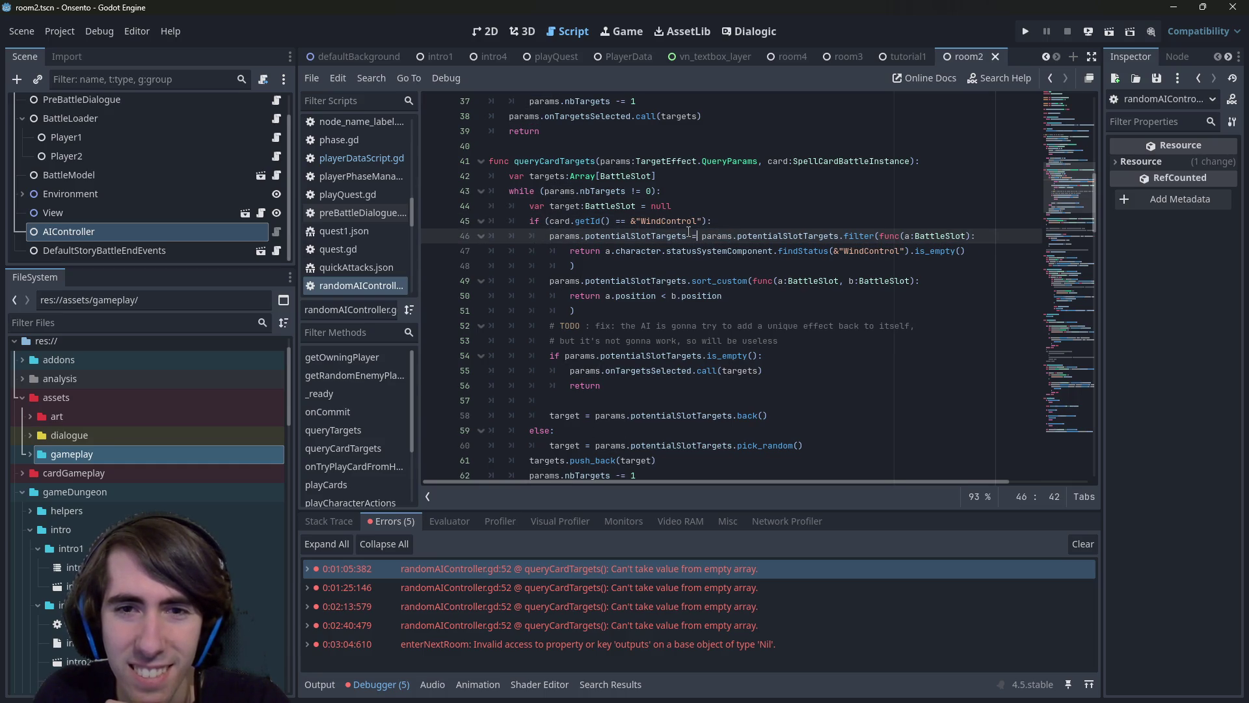
double_click(689, 234)
click(566, 234)
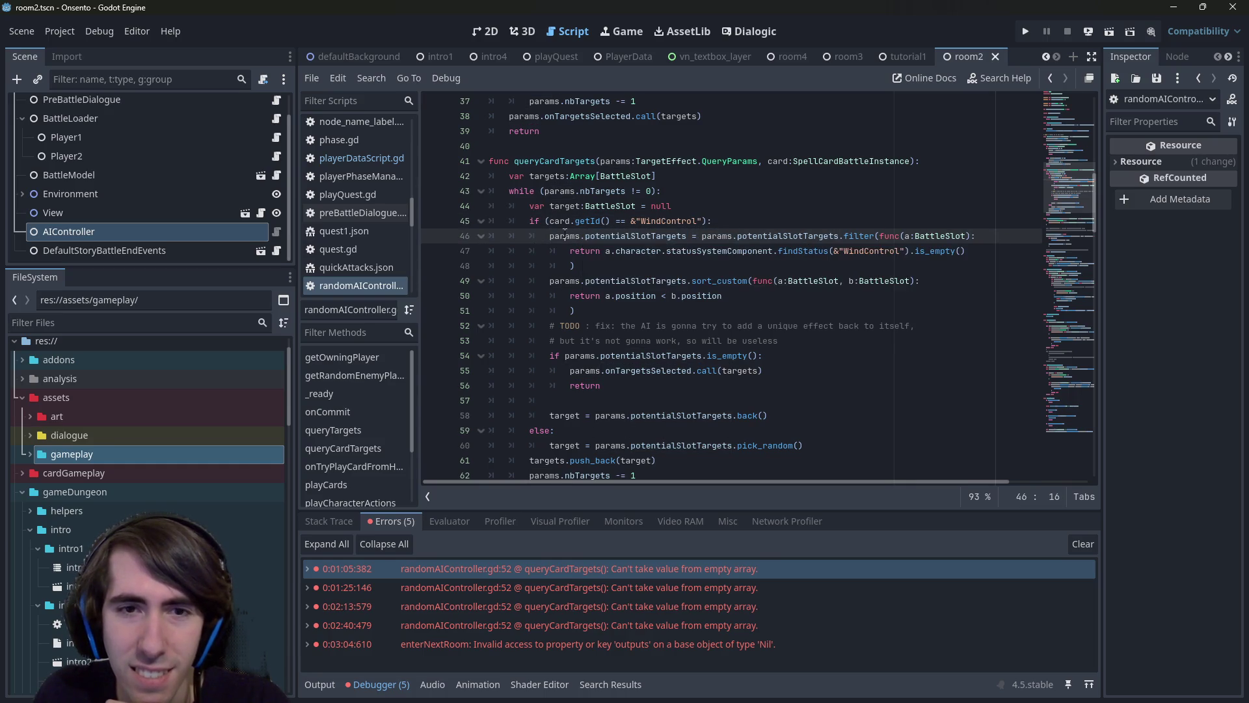
drag(550, 235, 687, 234)
text(var newTarget)
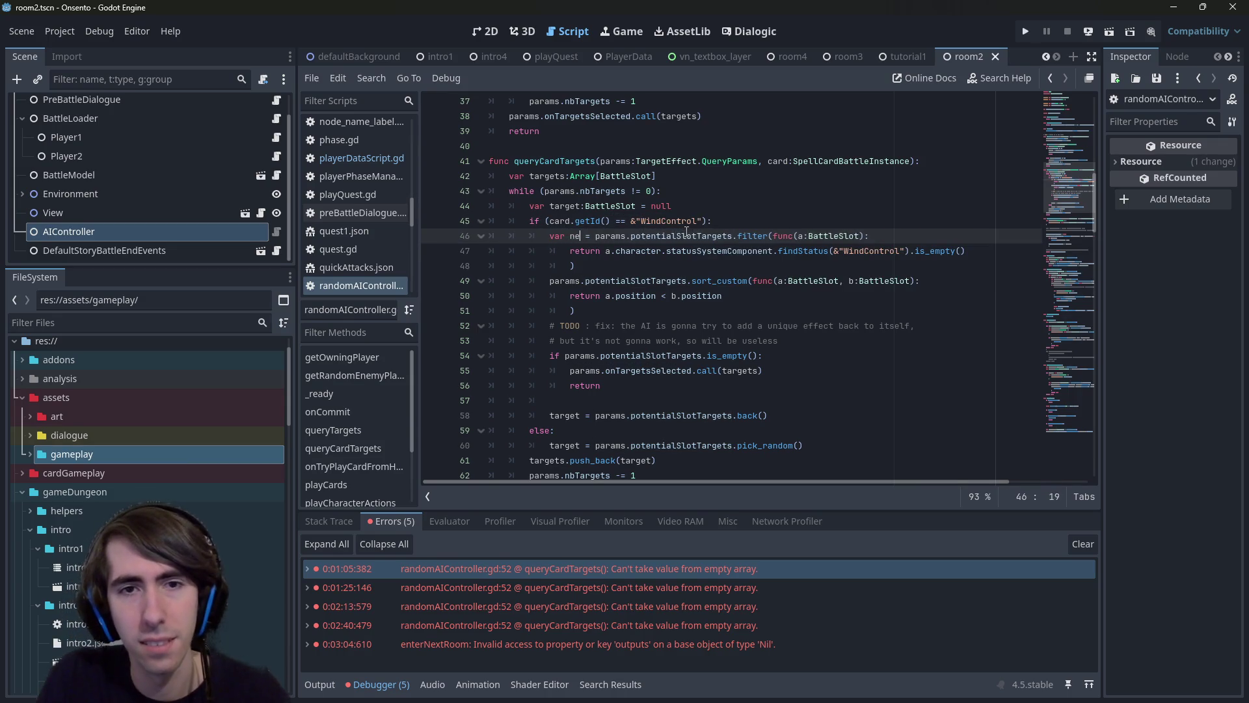
text(s:)
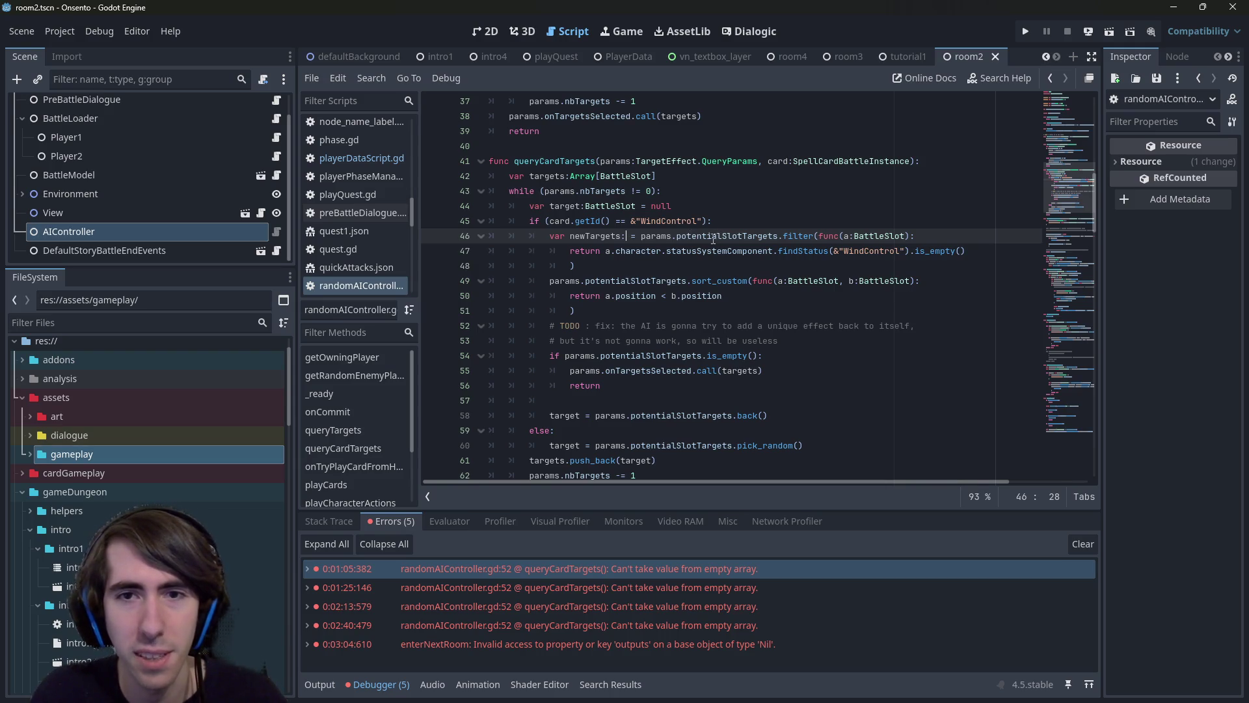
key(Left)
text([Battle)
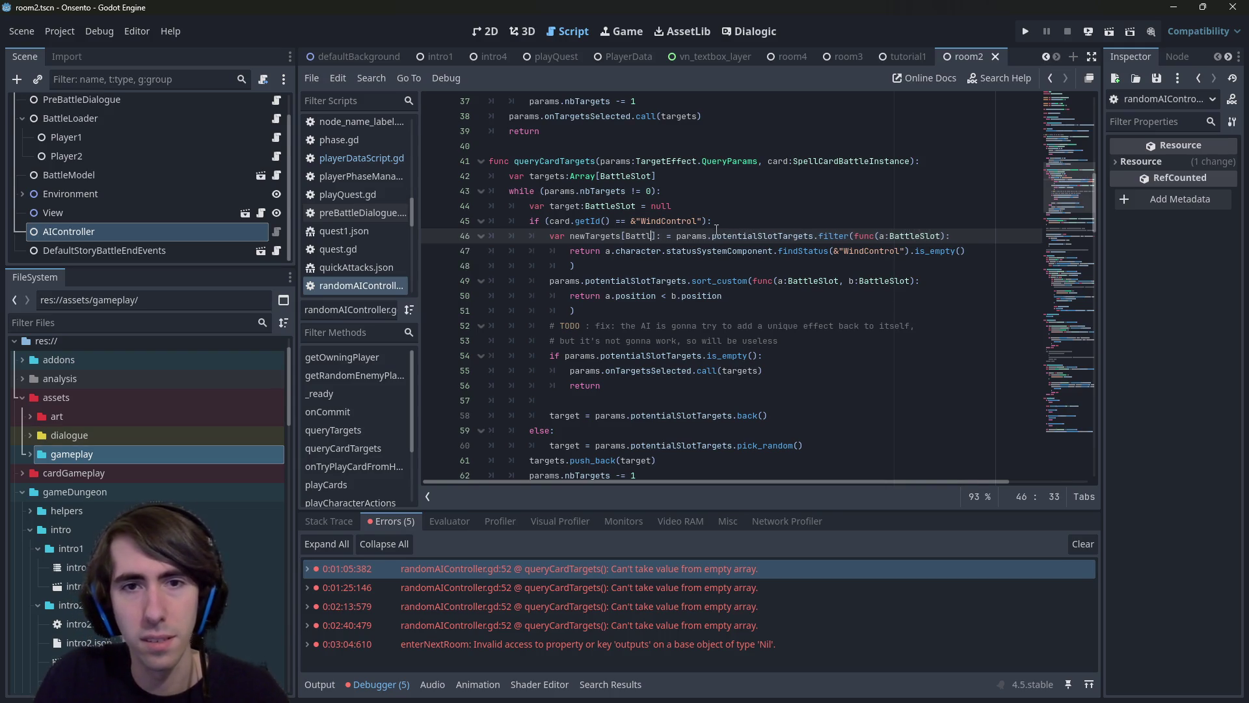
key(BackSpace)
key(BackSpace)
key(BackSpace)
key(BackSpace)
key(Right)
text(Array[BattleSlot)
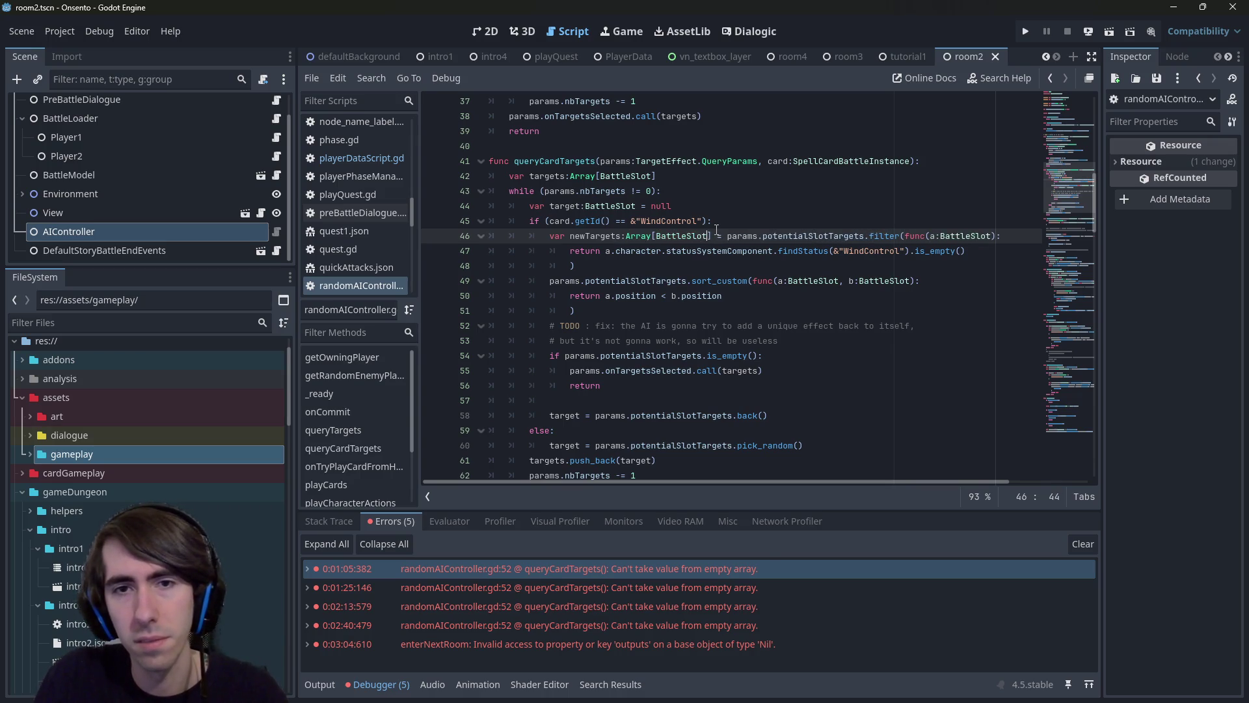
key(ctrl+s)
Make line 49 sort newTargets instead of params.potentialSlotTargets and save.
double_click(592, 239)
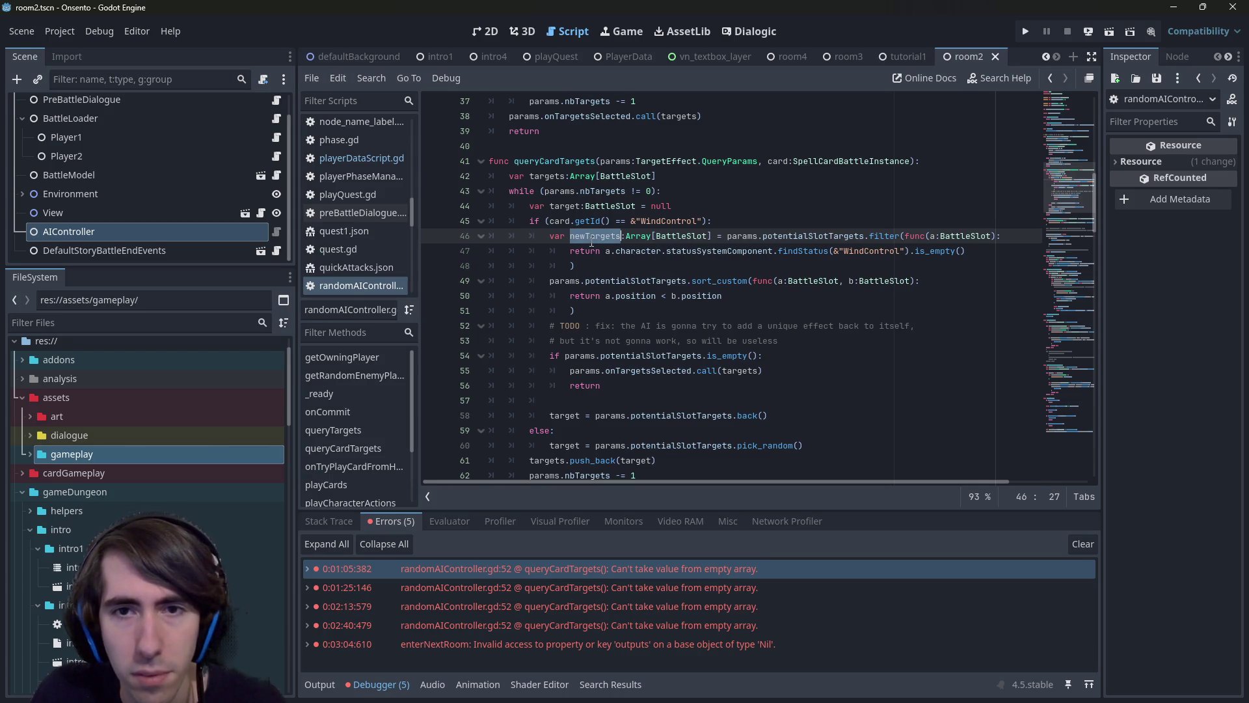
key(ctrl+c)
click(547, 284)
key(ctrl+v)
text(=)
key(ctrl+s)
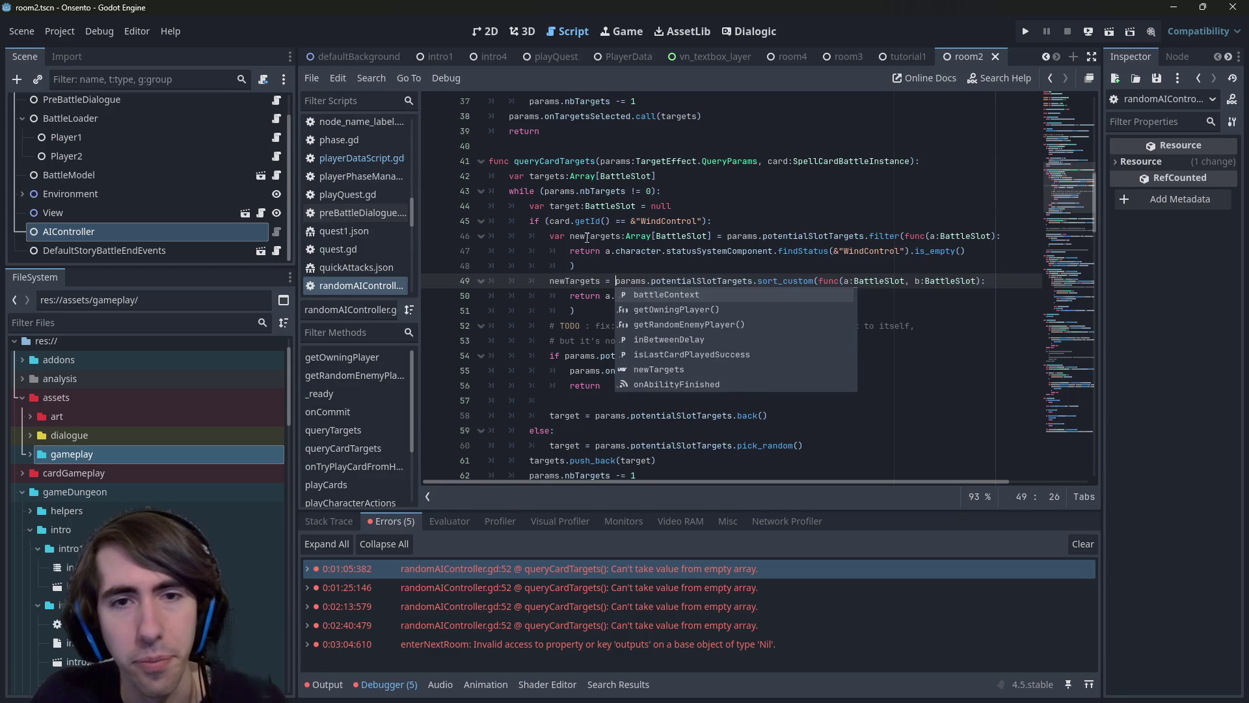
double_click(587, 238)
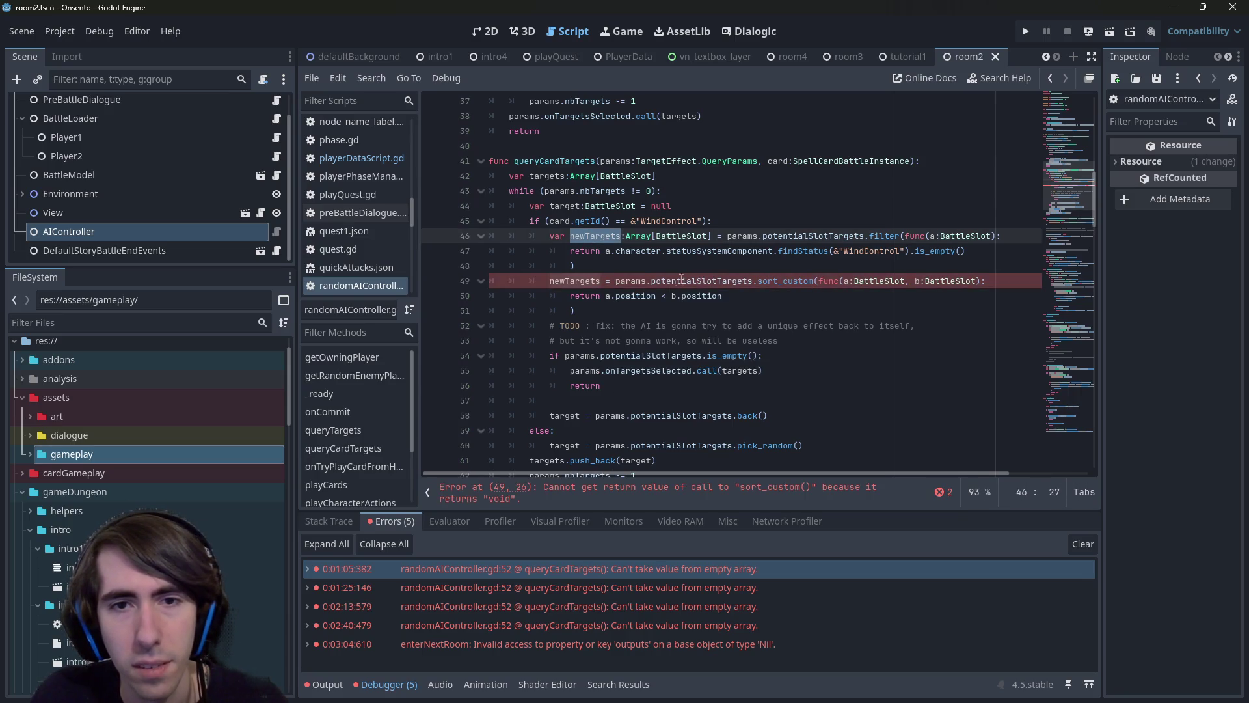
key(ctrl+z)
key(ctrl+z)
double_click(636, 284)
key(ctrl+shift+Left)
key(ctrl+shift+Left)
key(ctrl+v)
key(ctrl+s)
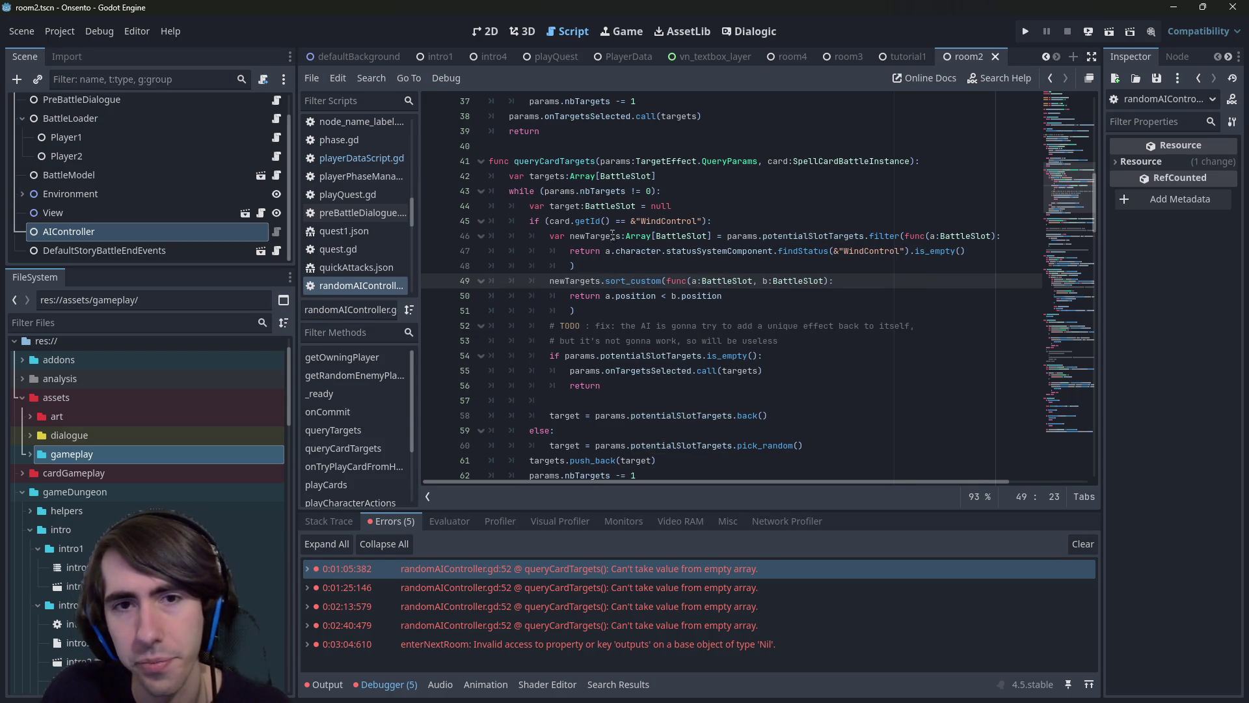
Check newTargets.is_empty() on line 54 and fall back to newTargets = params.potentialSlotTargets.
double_click(613, 236)
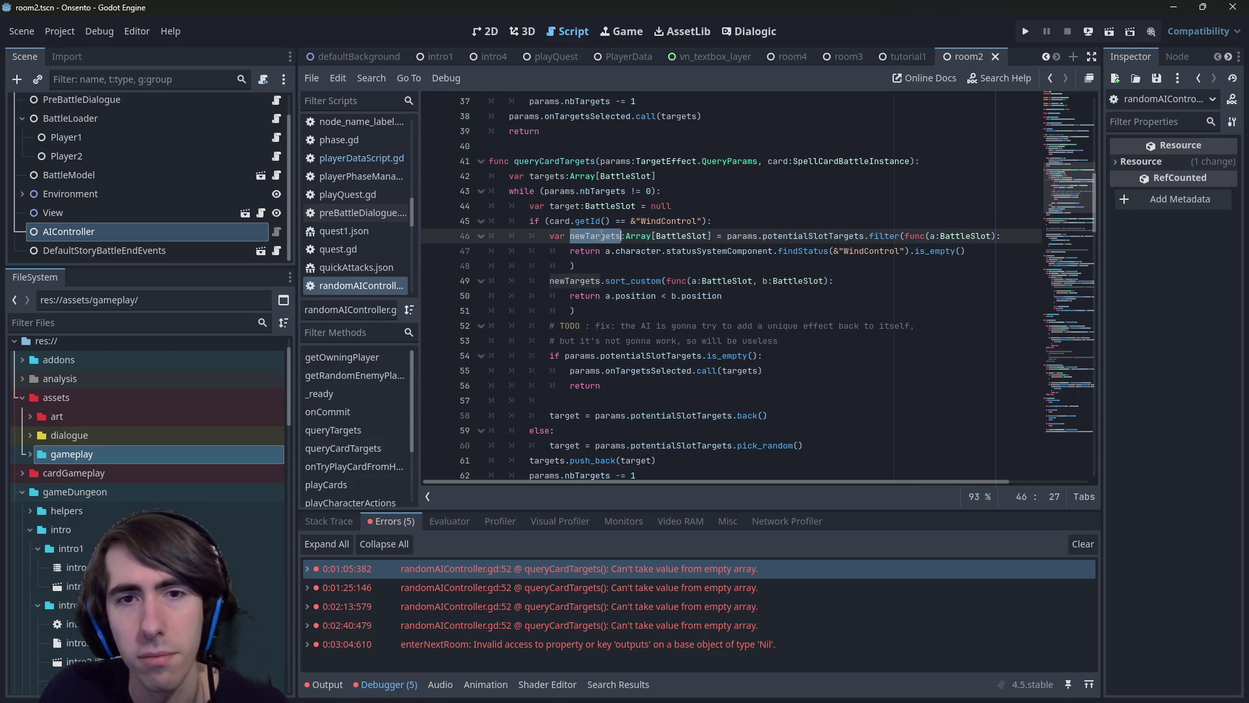
drag(564, 356, 702, 355)
key(ctrl+v)
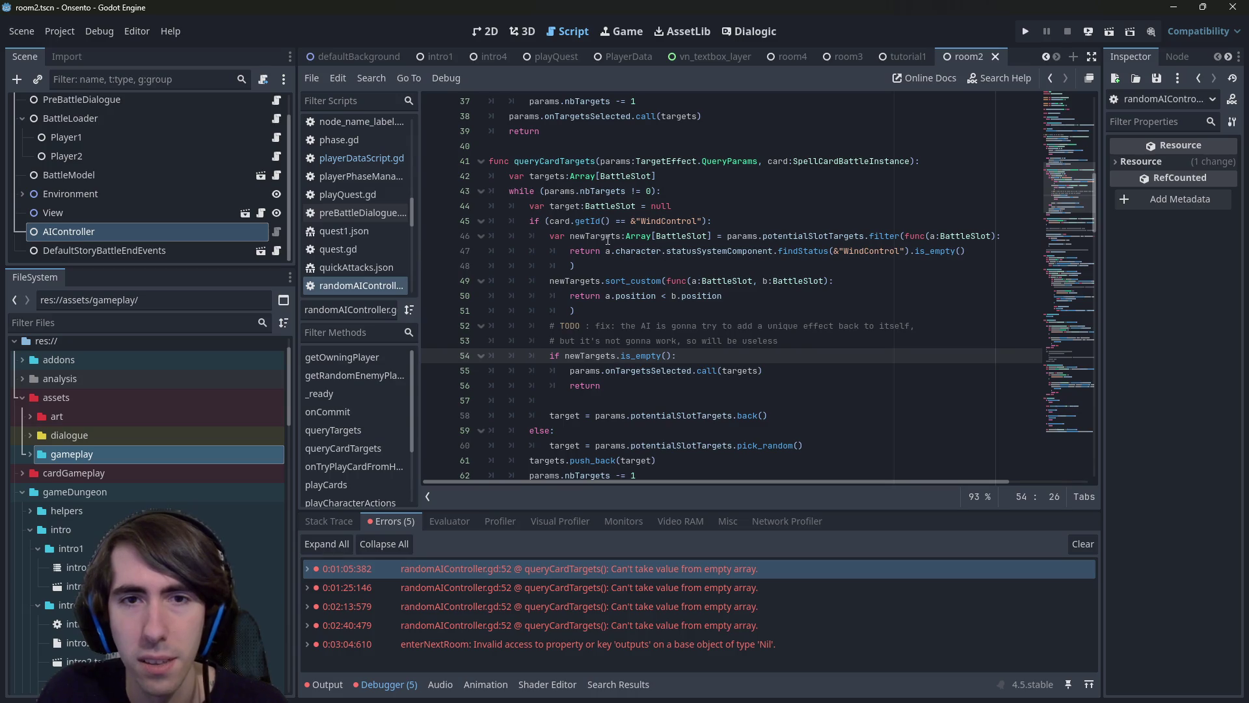
drag(734, 387, 570, 370)
text(newTargets =)
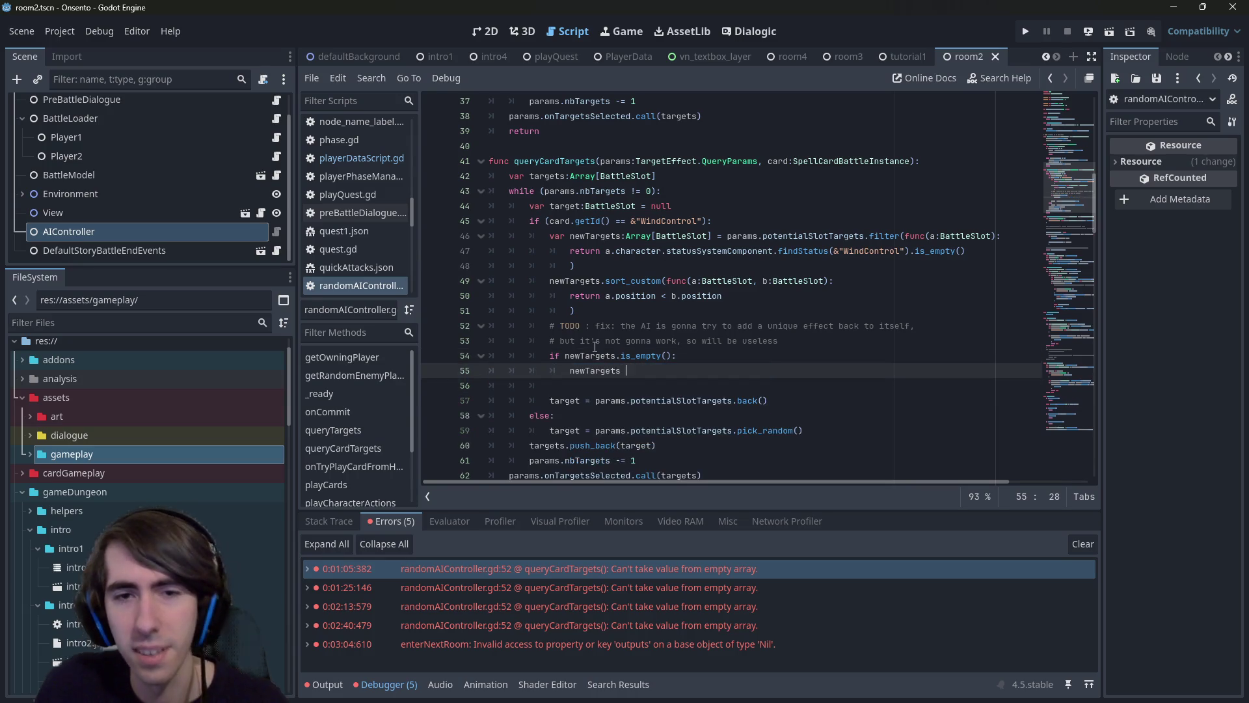
click(736, 187)
drag(726, 235, 866, 235)
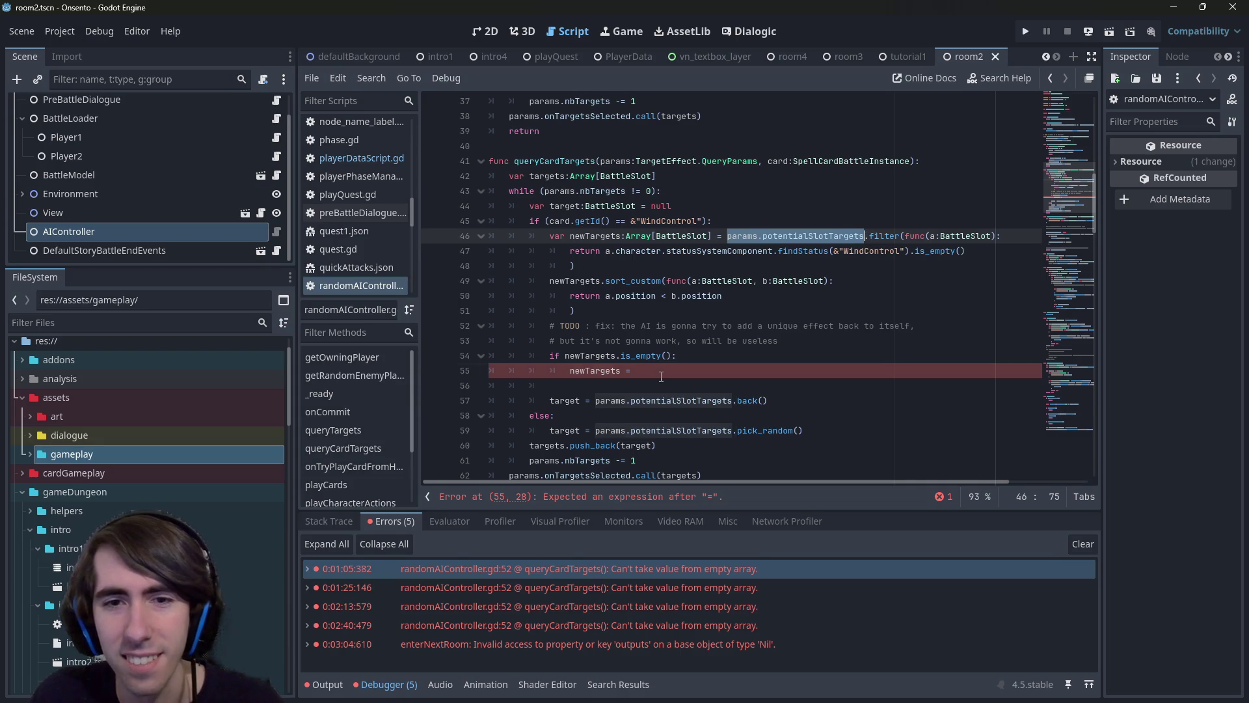
key(ctrl+c)
click(660, 376)
key(ctrl+v)
key(ctrl+s)
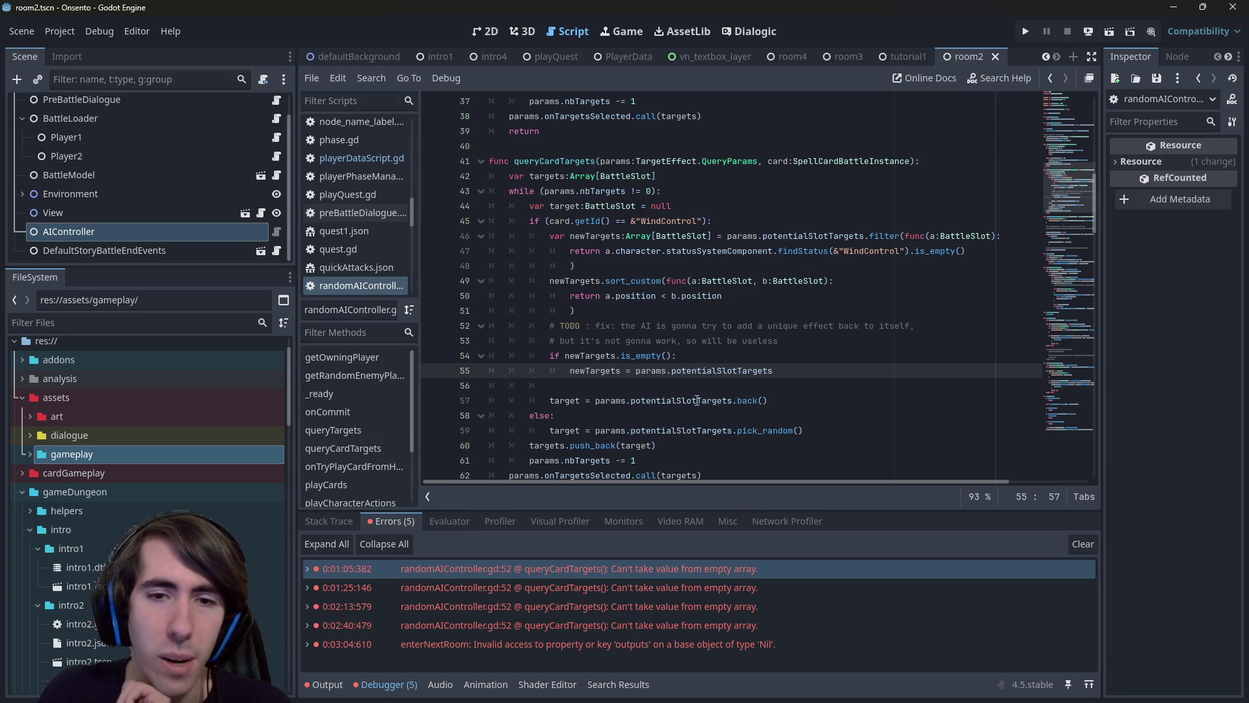
Take the target from newTargets.back() on line 57 and save.
double_click(592, 371)
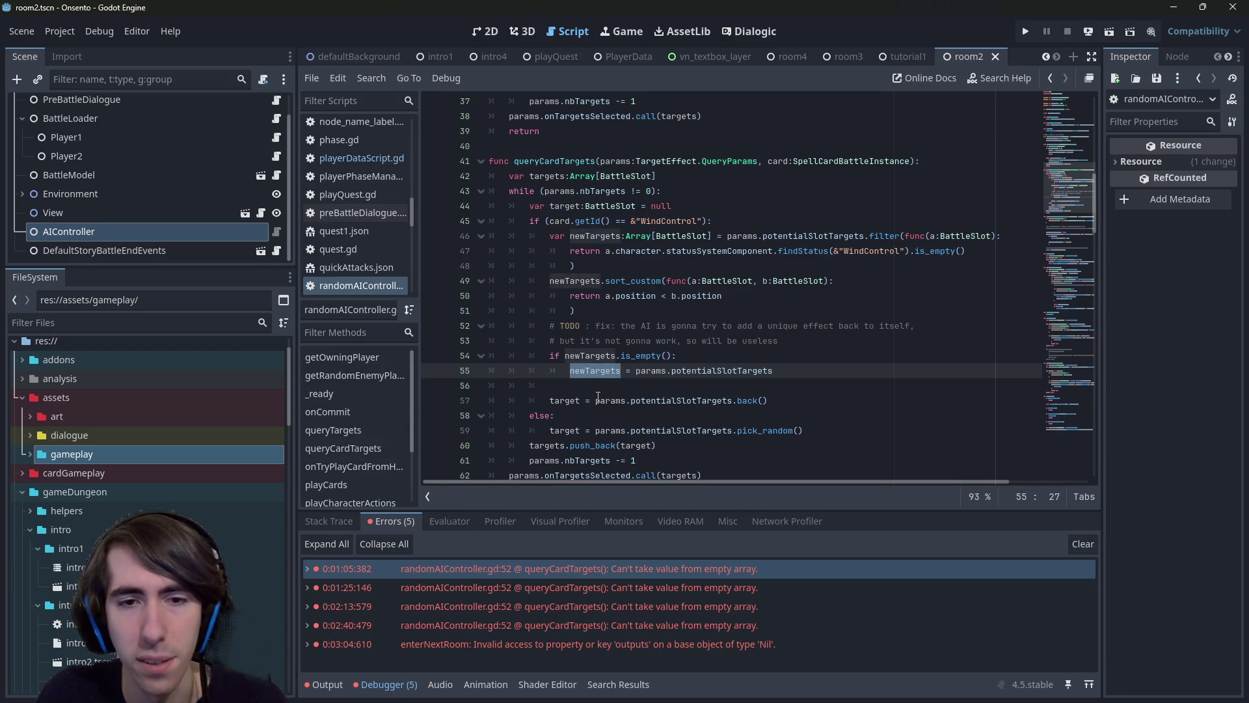
key(ctrl+c)
drag(596, 400, 733, 400)
key(ctrl+v)
key(ctrl+s)
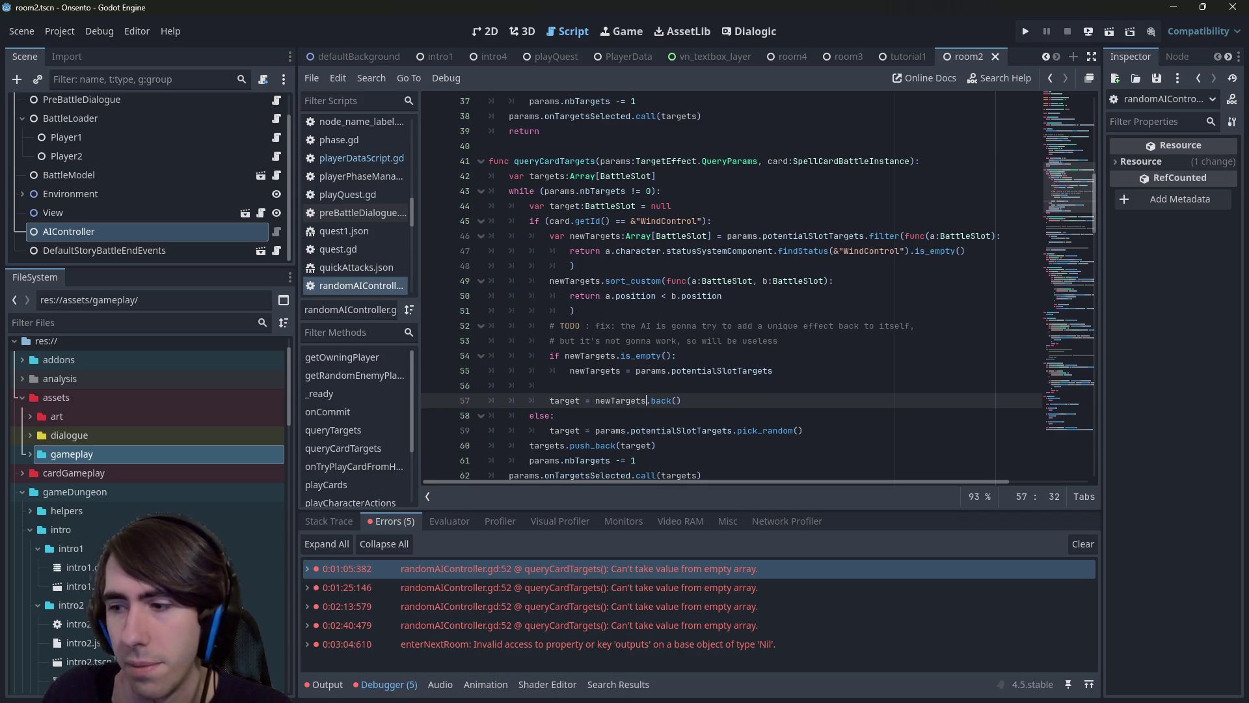
key(alt+Tab)
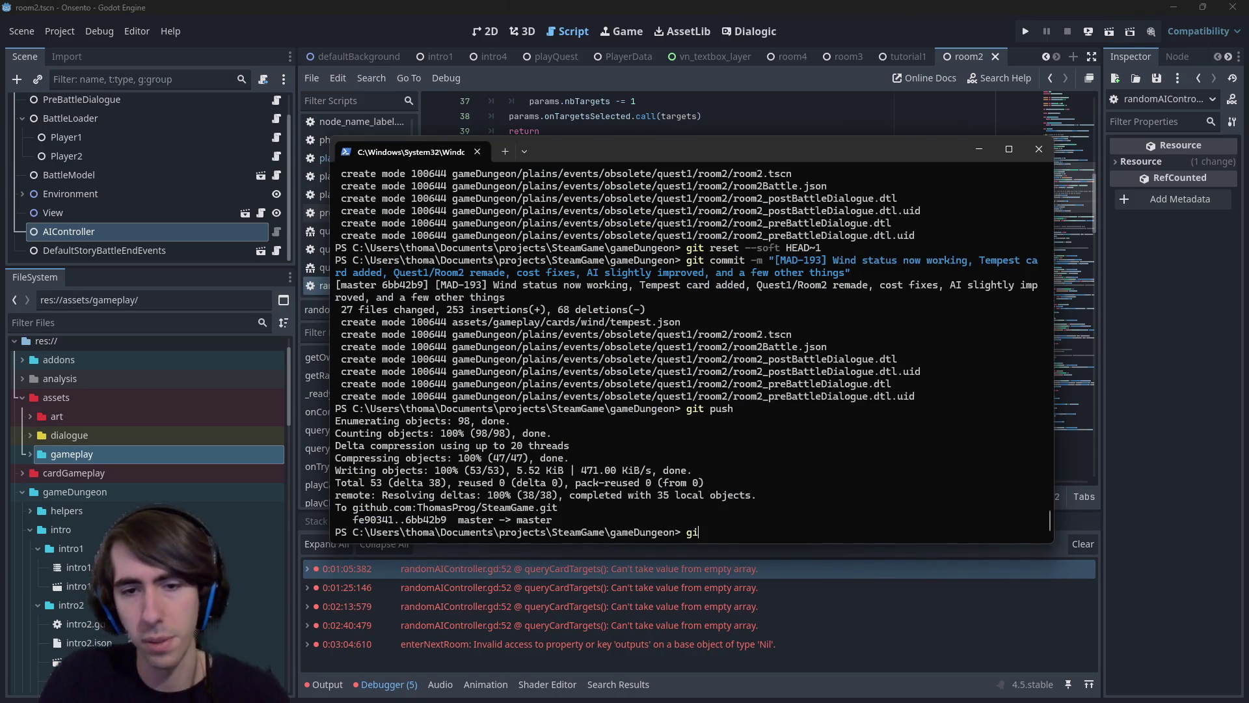
Run git status and stage only the randomAIController.gd file.
text(t status)
key(Return)
text(g)
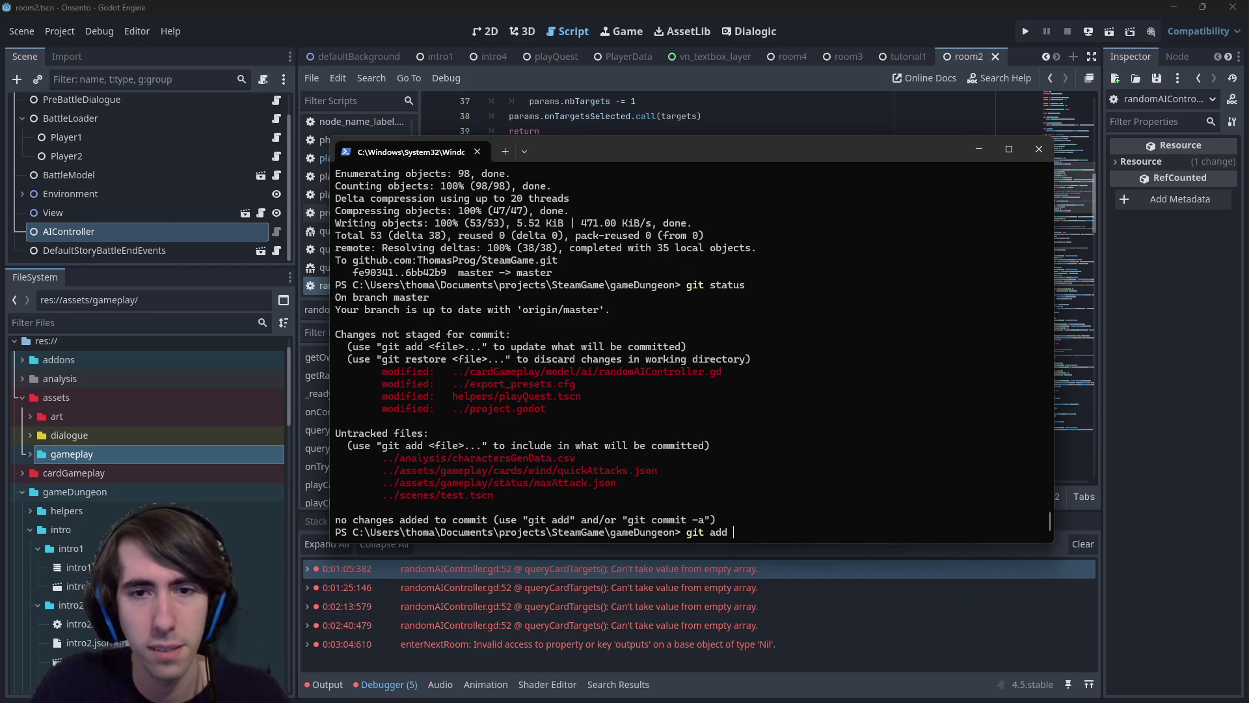
drag(450, 368, 719, 368)
right_click(749, 365)
right_click(749, 365)
key(Return)
Commit as '[hotfix] AI not crashing anymore when trying to add unique effect' and push to master.
text(git )
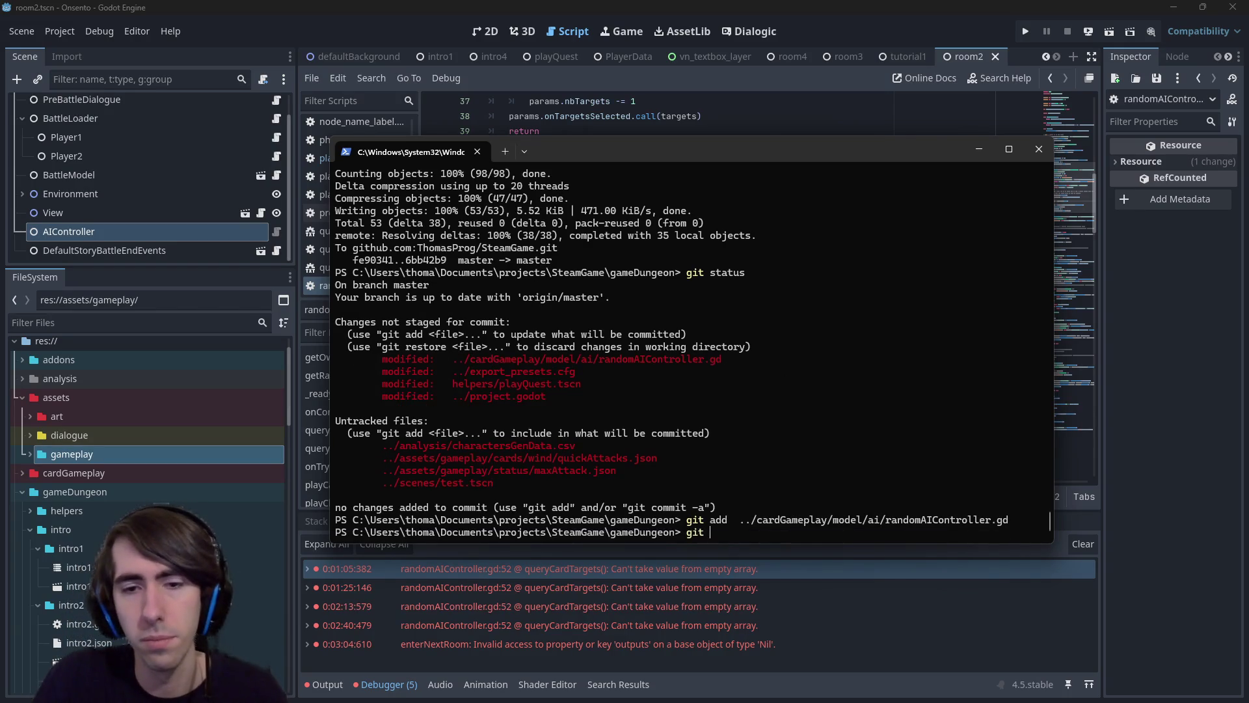
text(commit -m "[hotfix] AI)
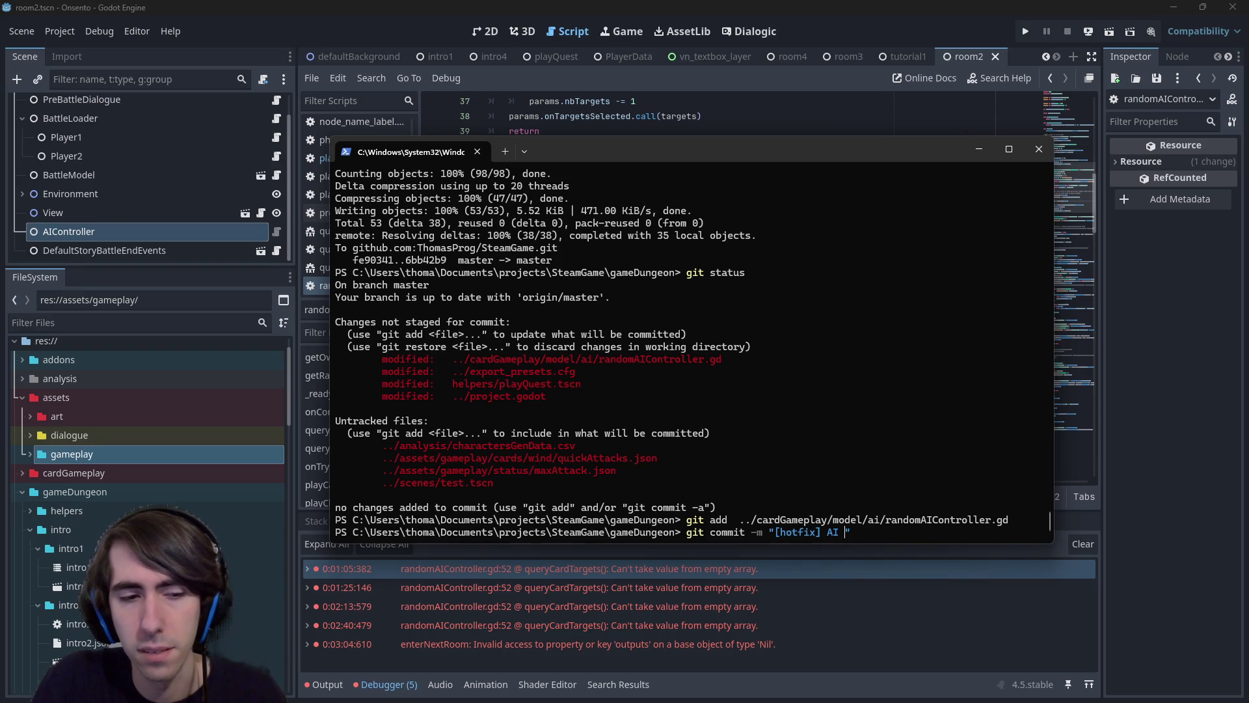
text(rashing anymore when )
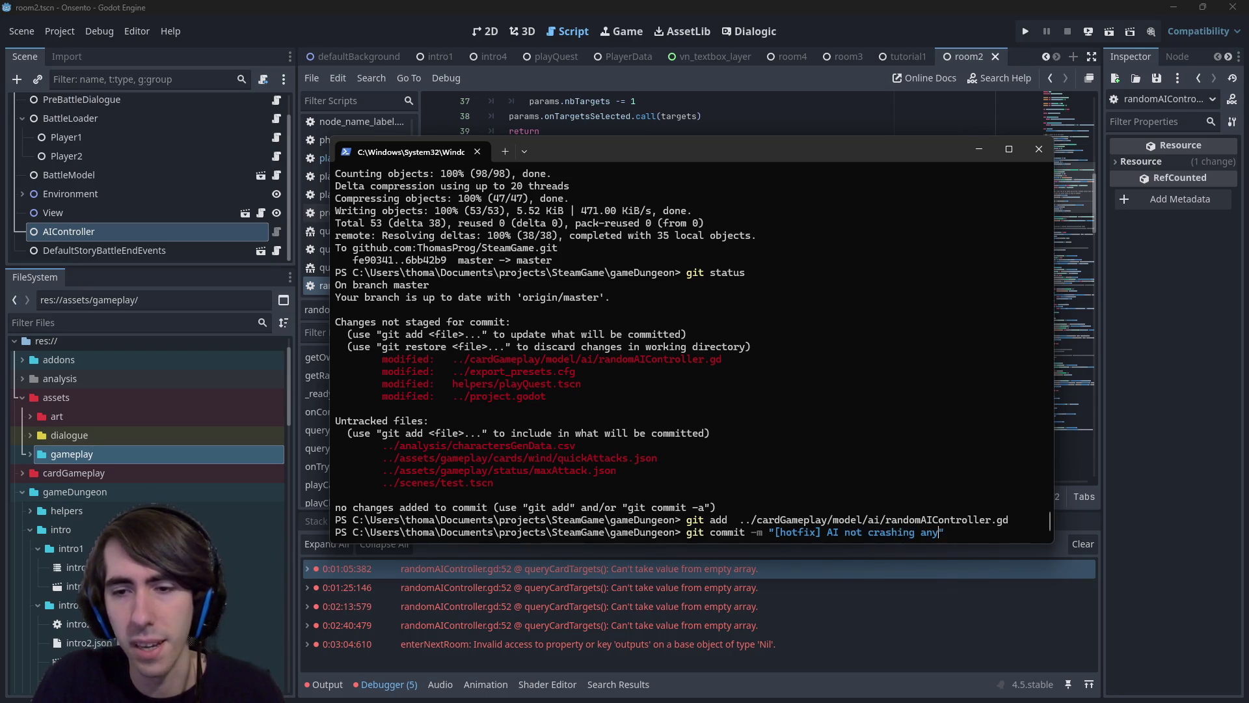
text(trying to add unique )
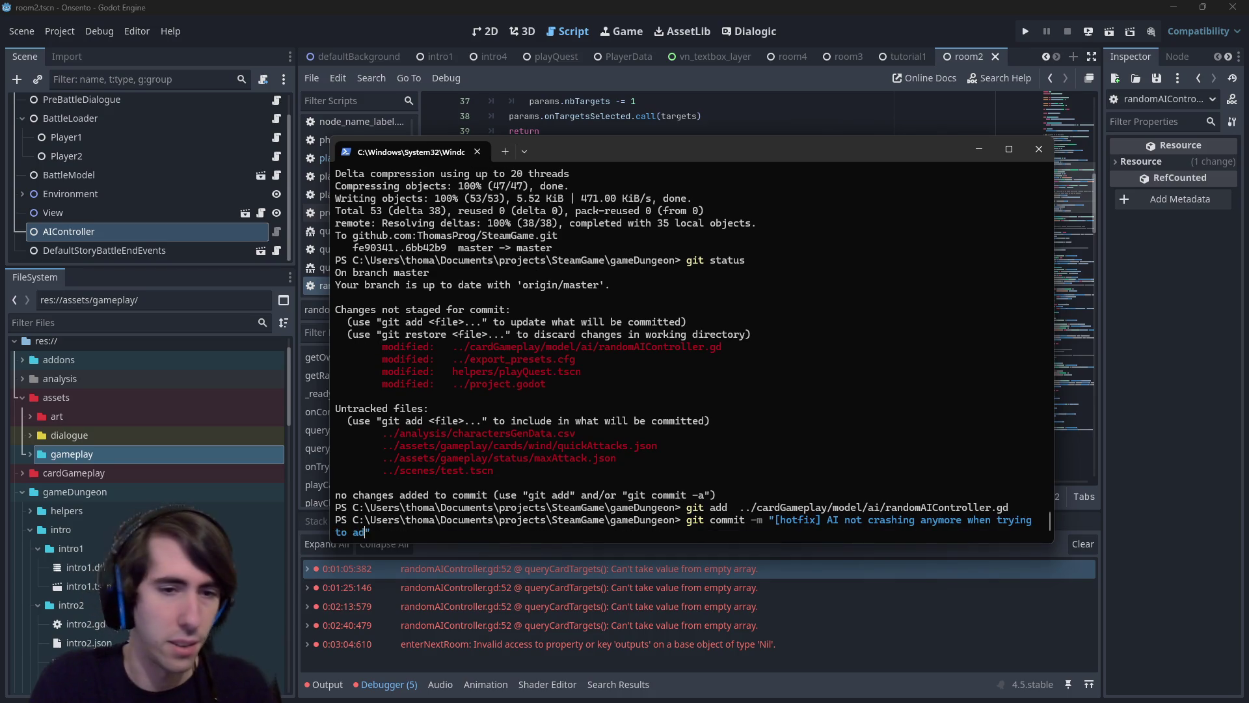
text(effect)
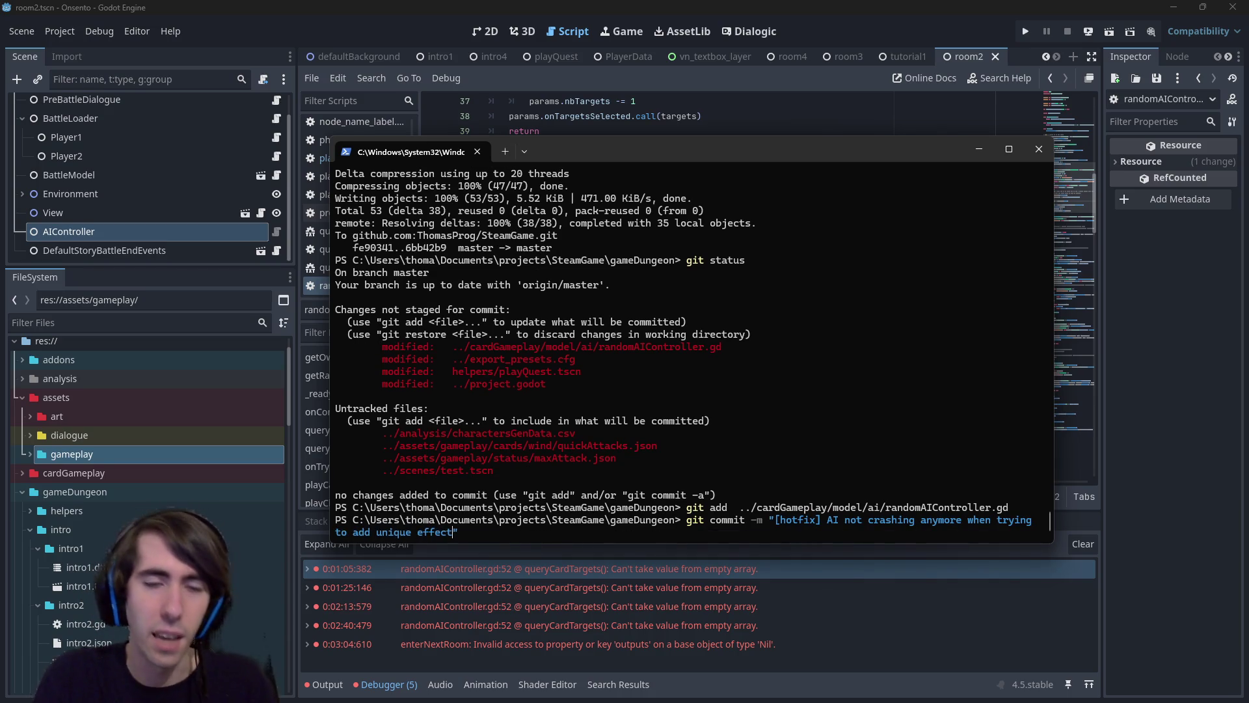
key(Return)
text(git push)
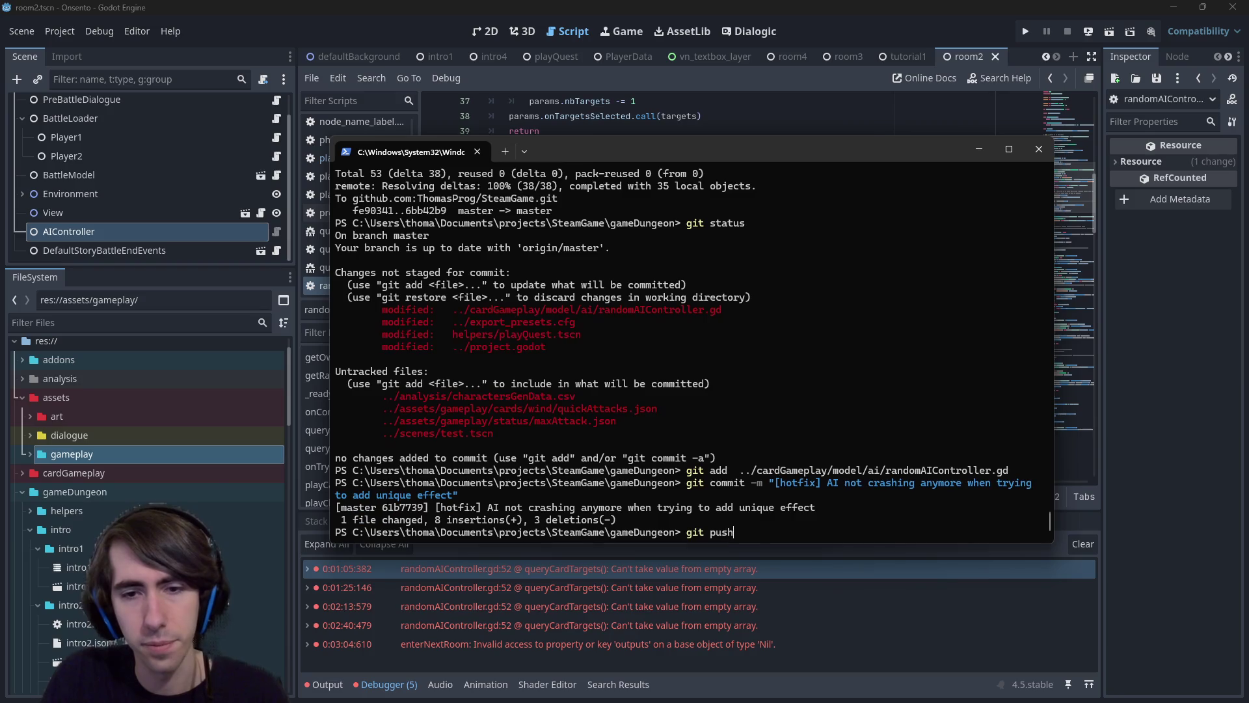
key(Return)
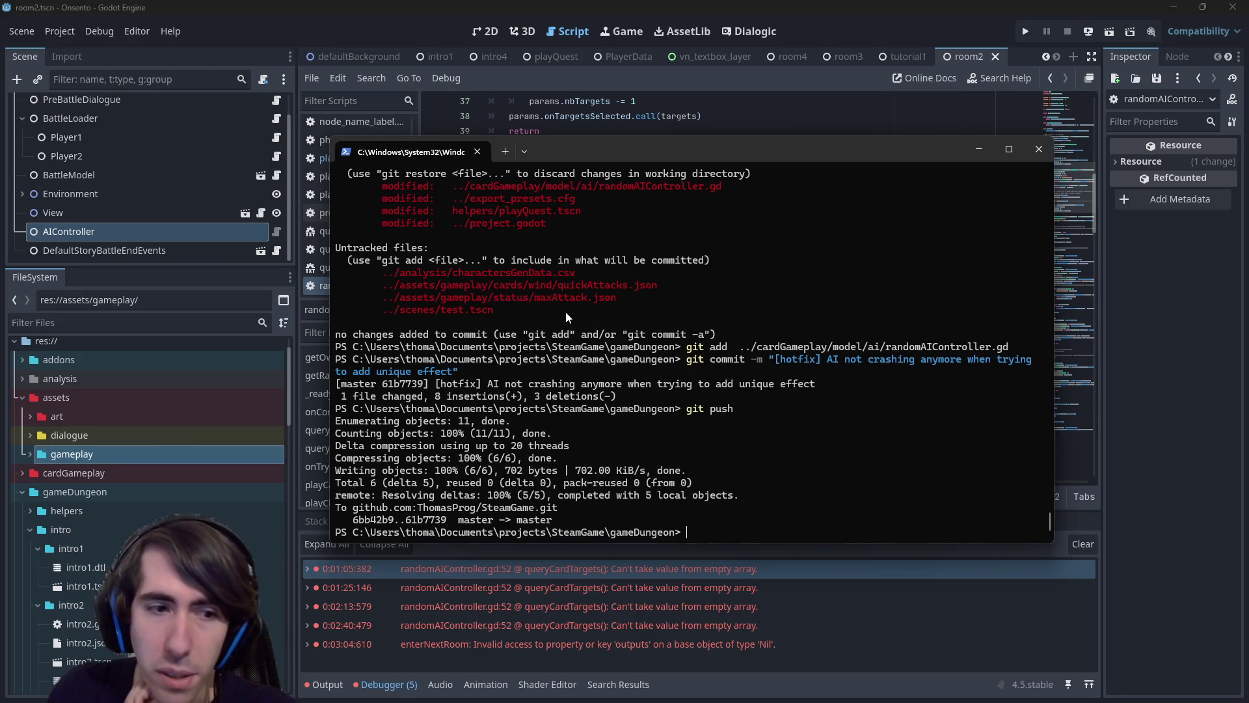
key(alt+Tab)
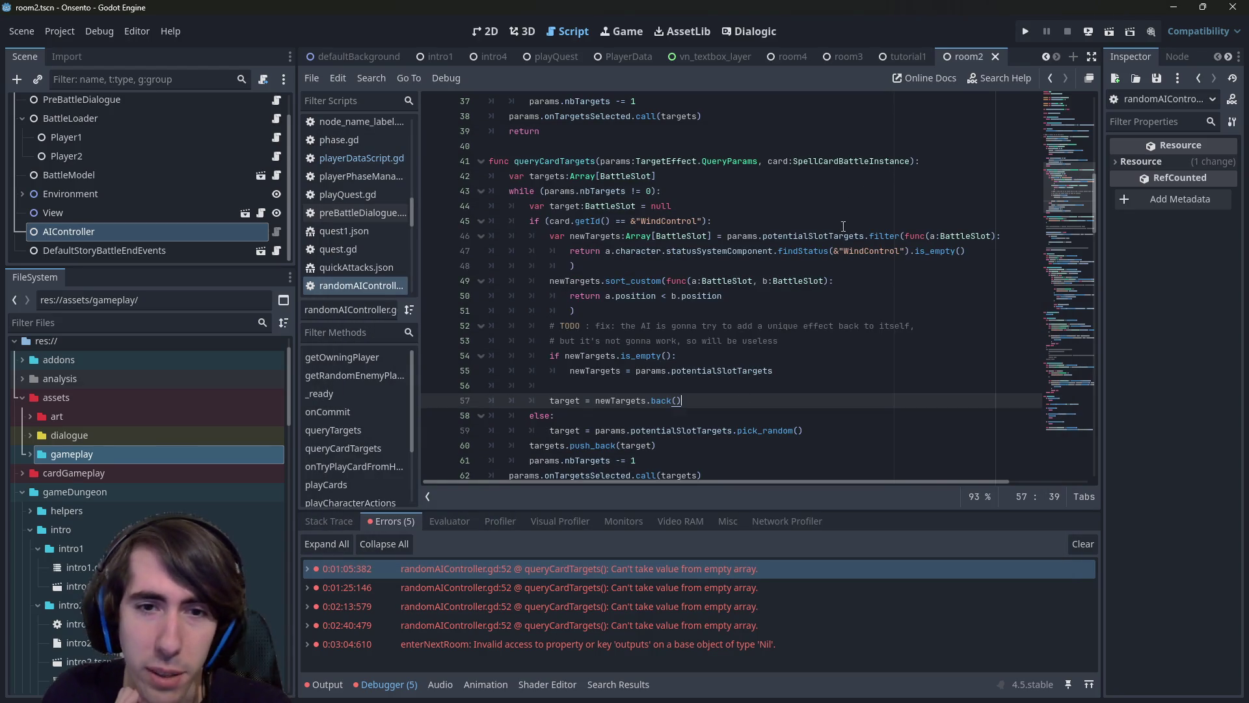
Launch the game and play a first turn: attack the slime, two Motivations, Shockwave, end turn.
click(1109, 27)
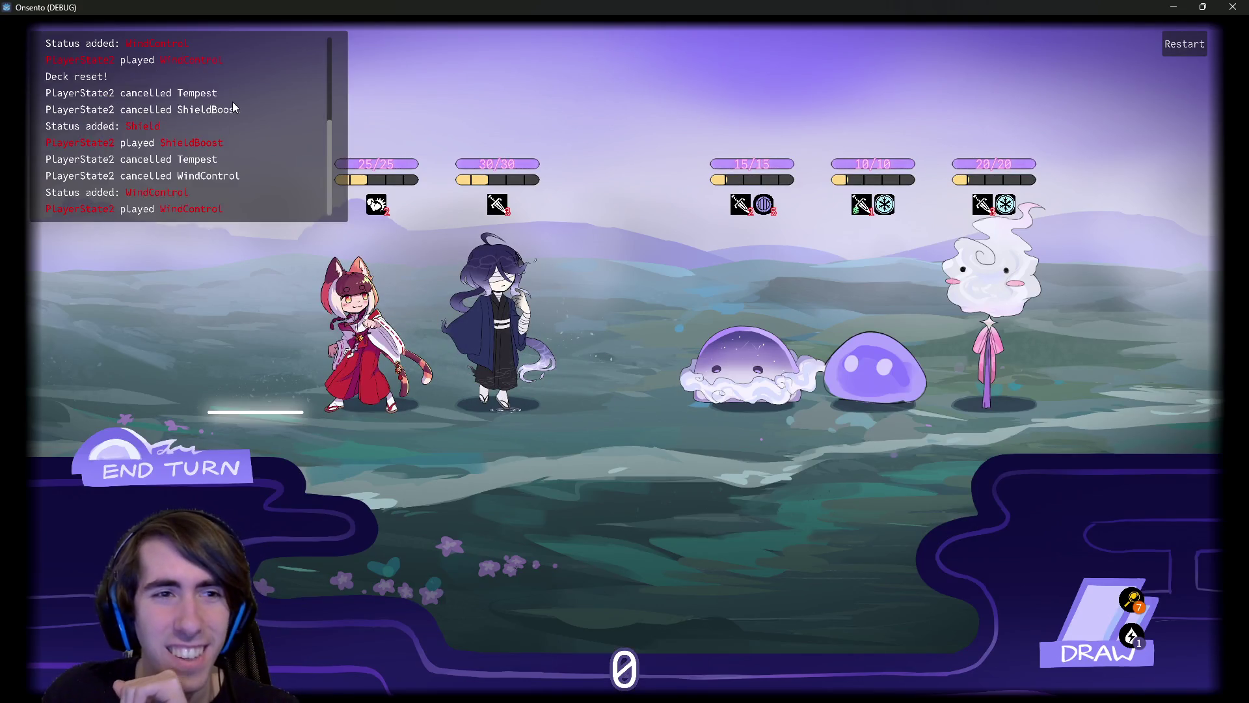
click(408, 272)
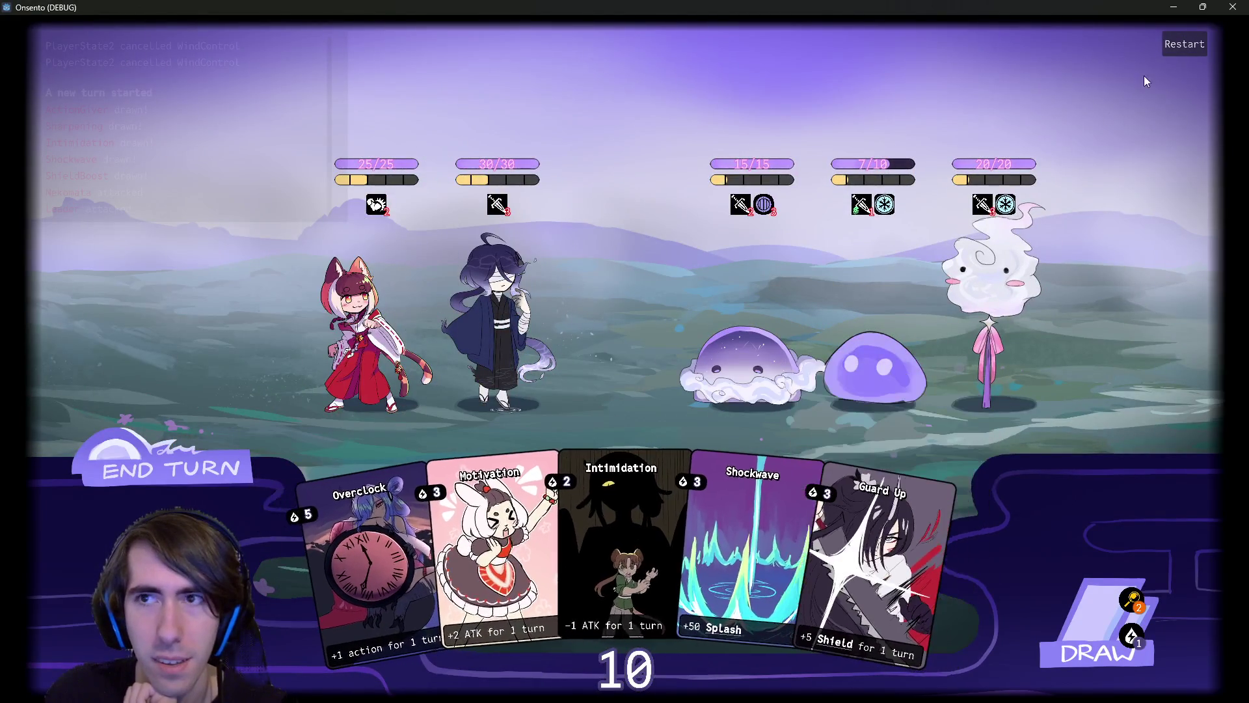
click(171, 478)
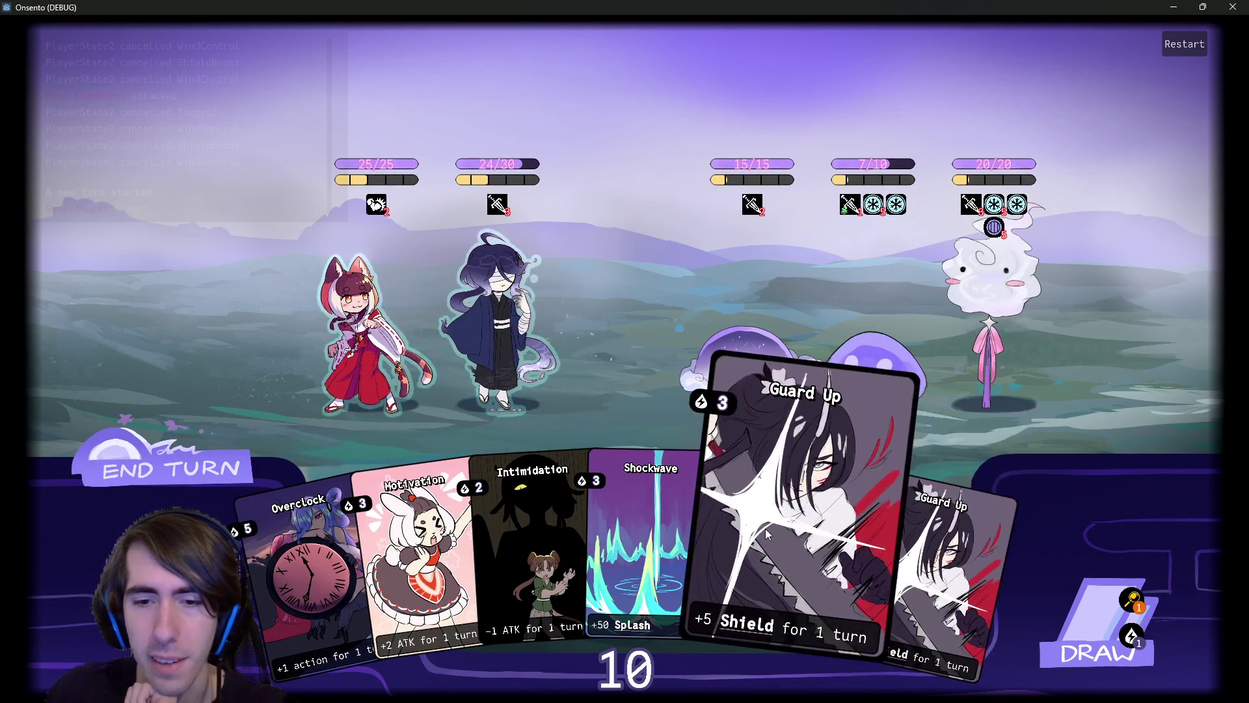
drag(434, 561, 498, 312)
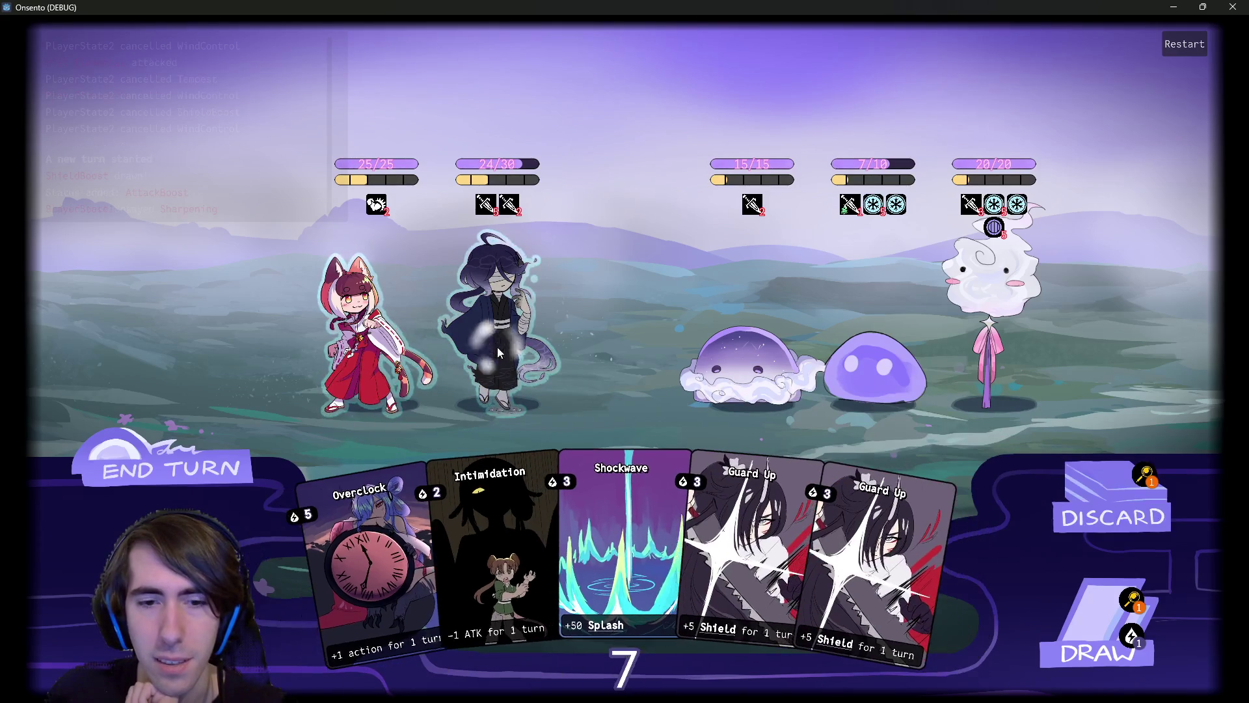
click(1062, 603)
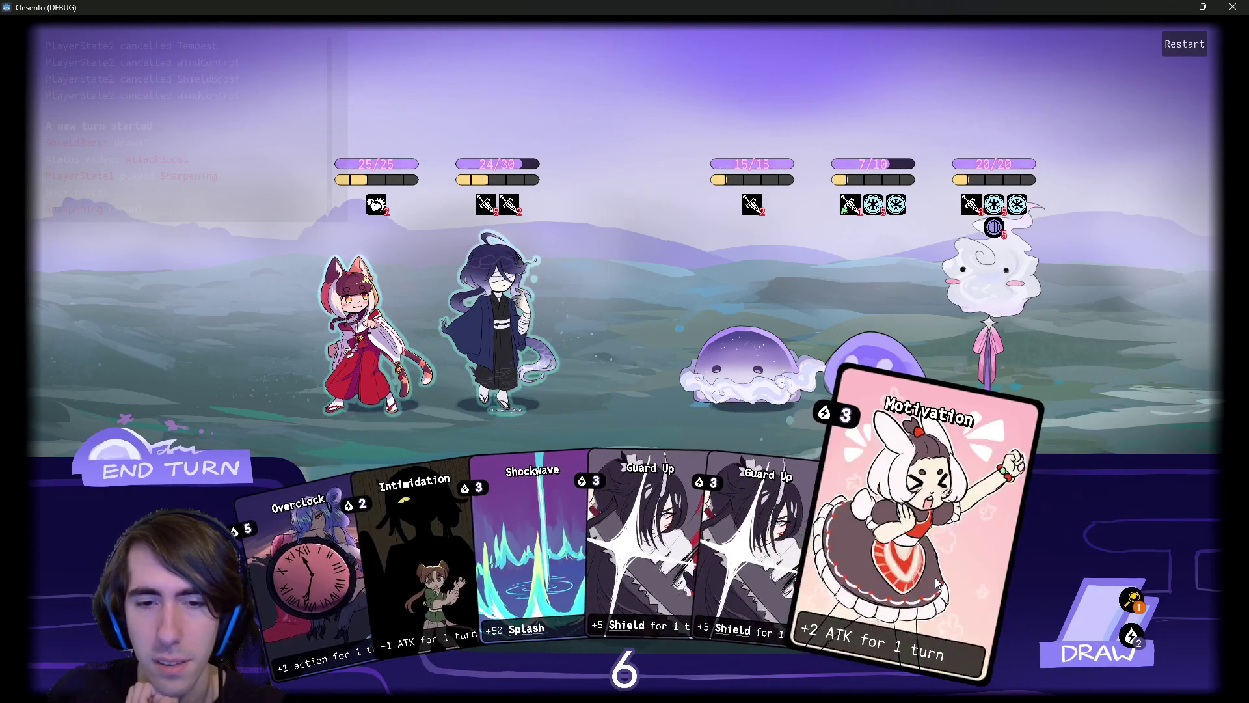
drag(924, 572, 504, 329)
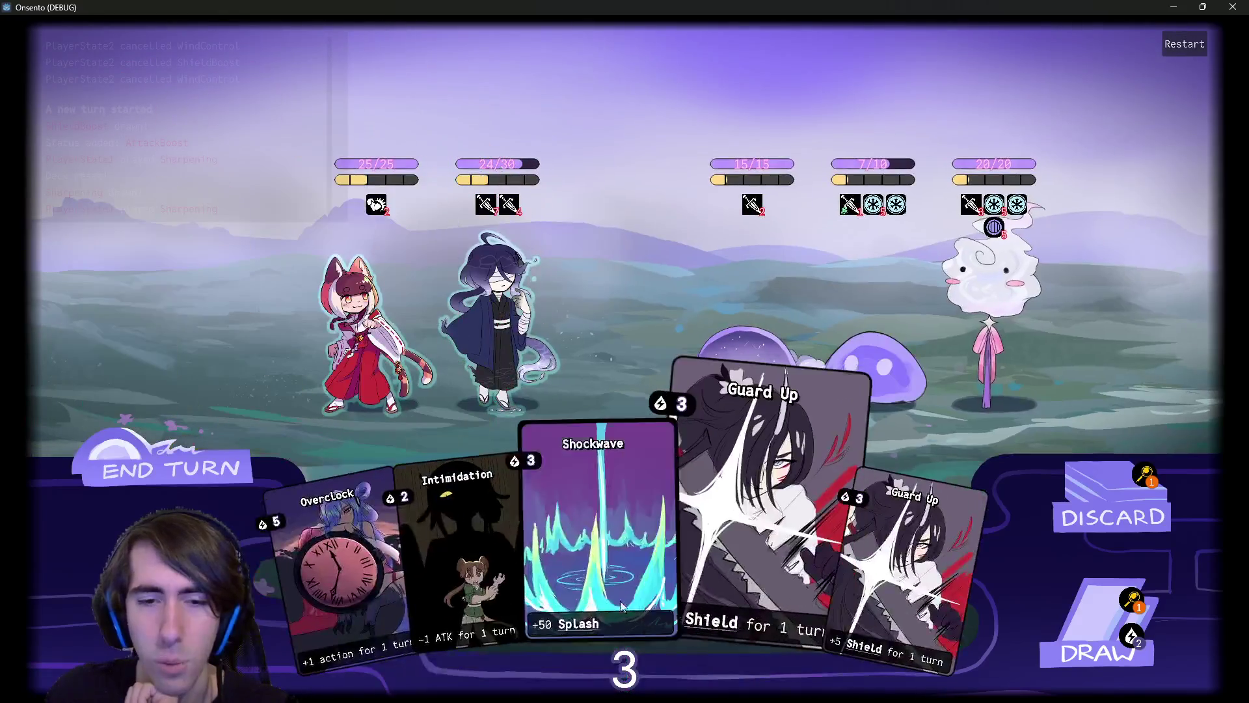
drag(621, 605, 459, 315)
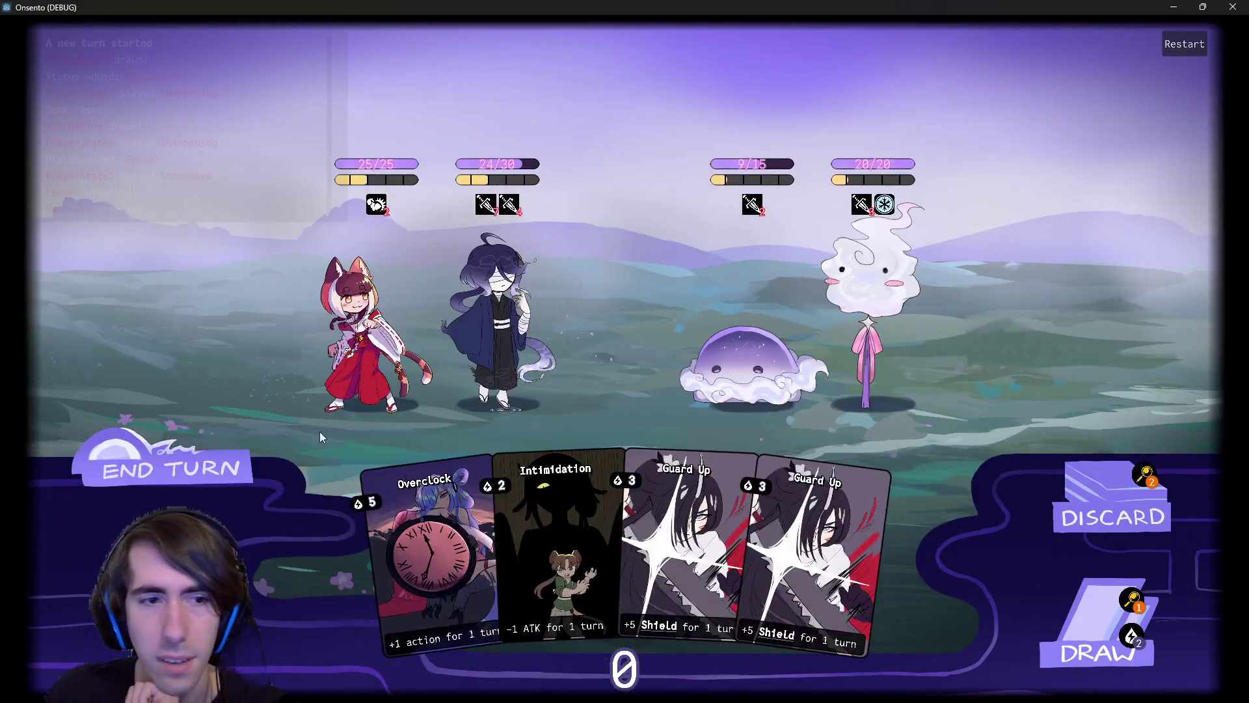
click(215, 467)
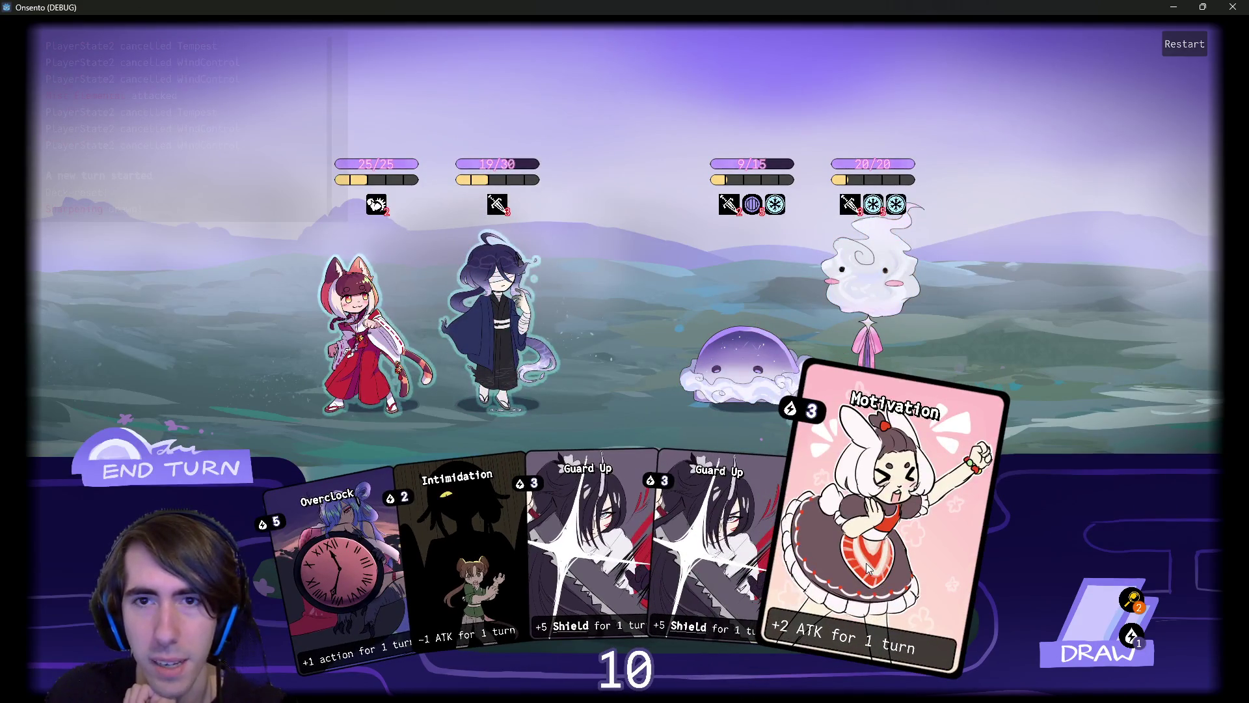
Play Motivation and Overclock on the ally, Intimidation on the ghost, then end the turn.
mouse_move(765, 169)
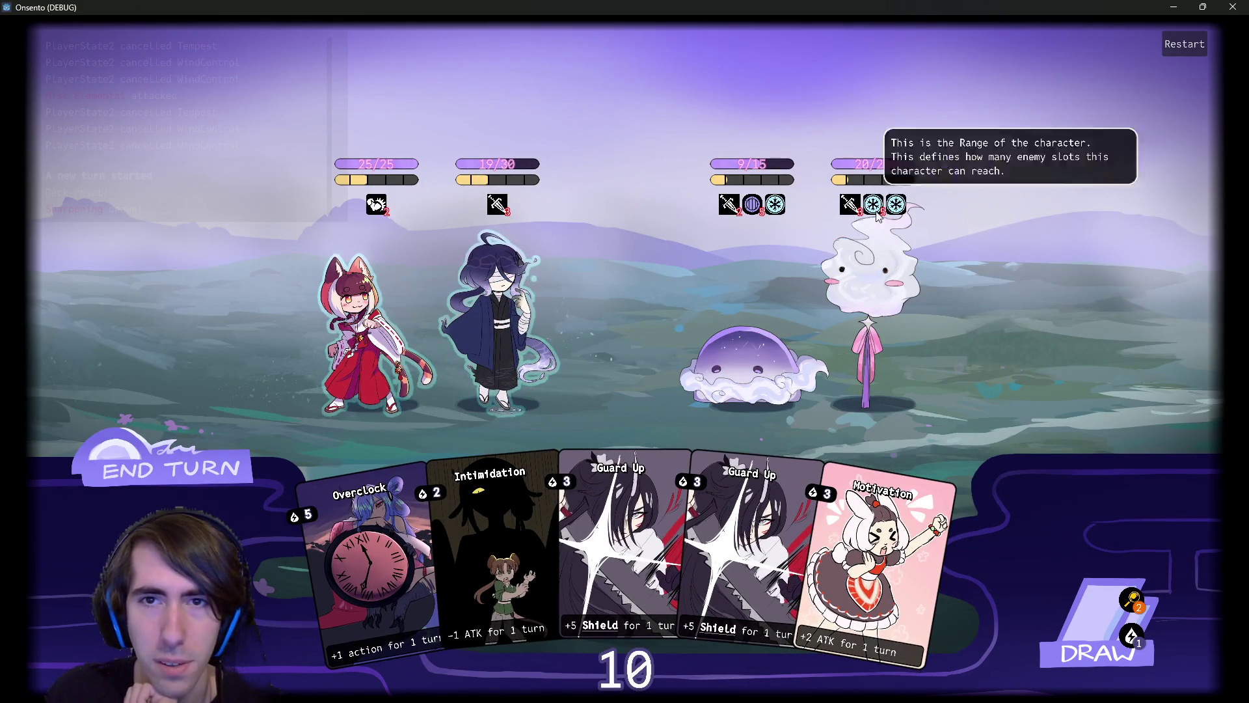
drag(911, 572, 494, 293)
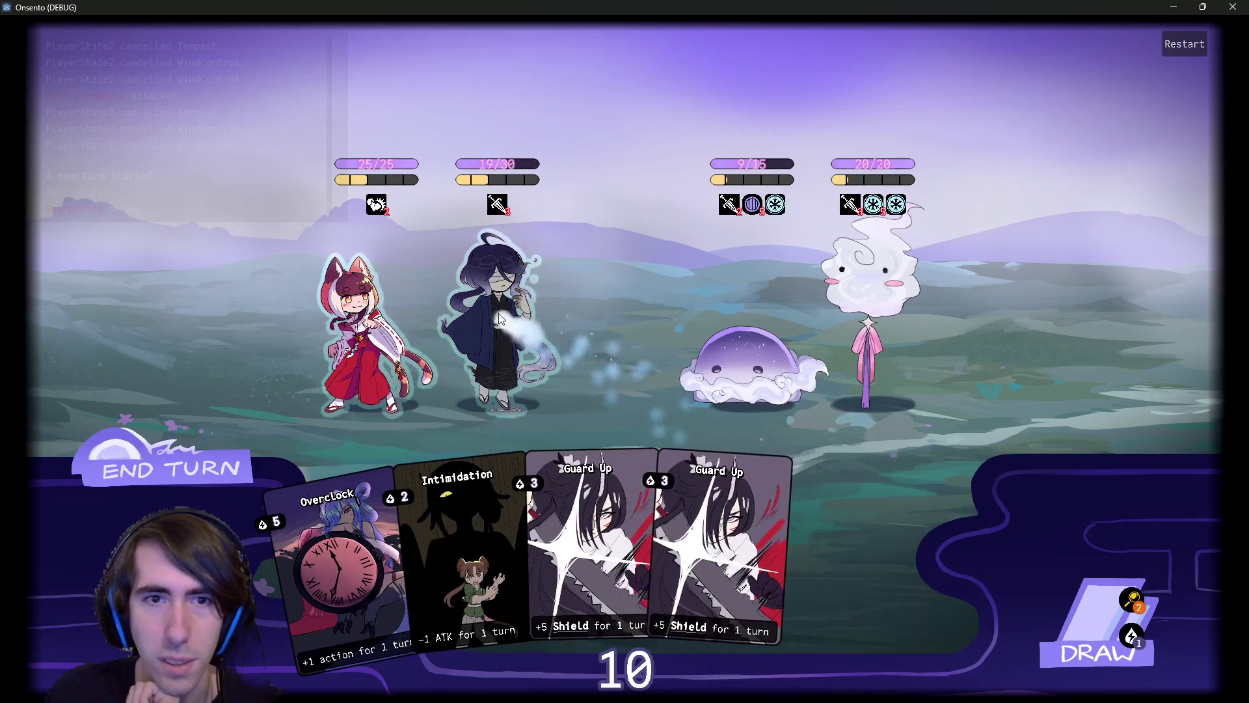
drag(338, 553, 489, 287)
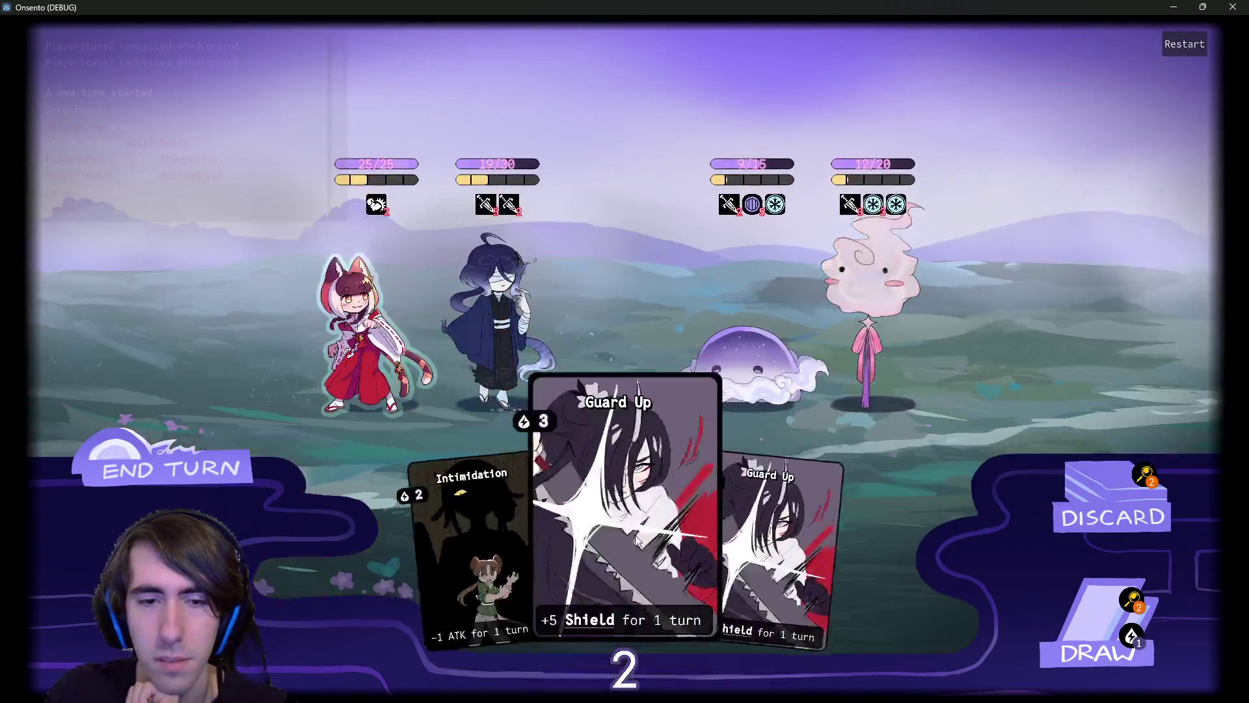
mouse_move(465, 553)
mouse_down()
mouse_move(612, 468)
mouse_move(873, 281)
mouse_up()
click(163, 469)
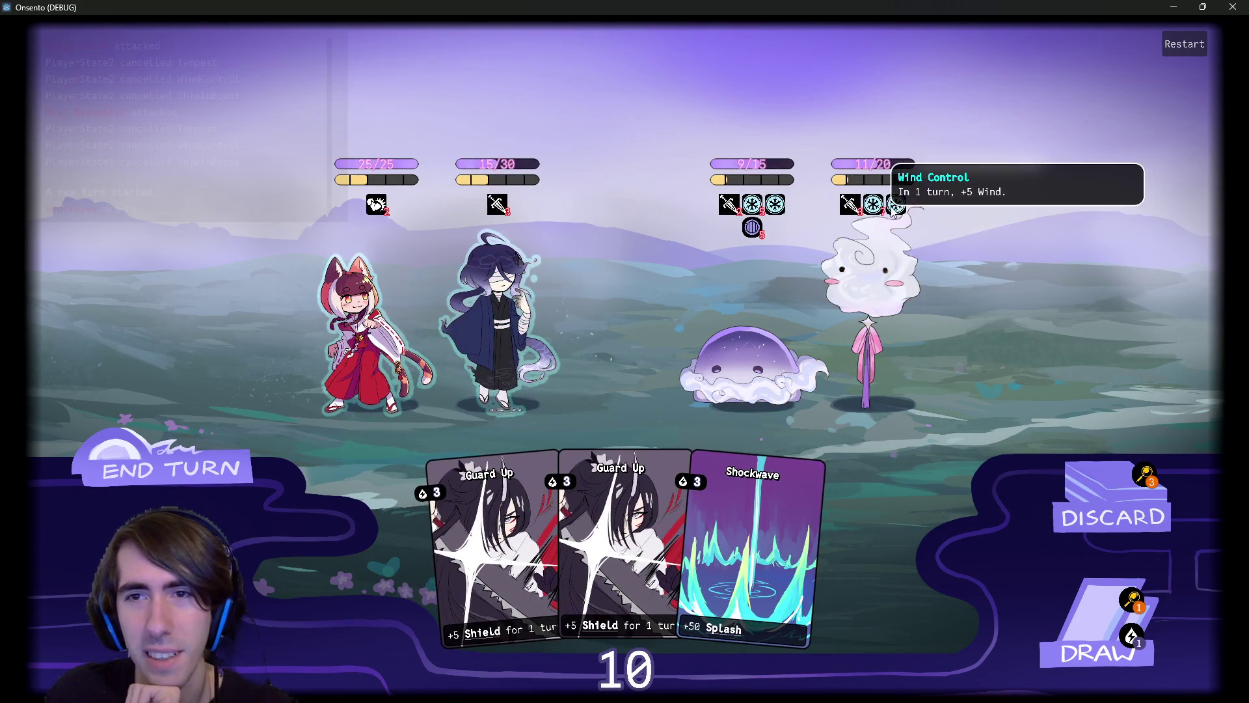
Draw cards, play Sharpening on the purple ally and Shockwave, fox attacks the right enemy, end turn.
click(1099, 644)
drag(808, 556, 507, 325)
click(1100, 644)
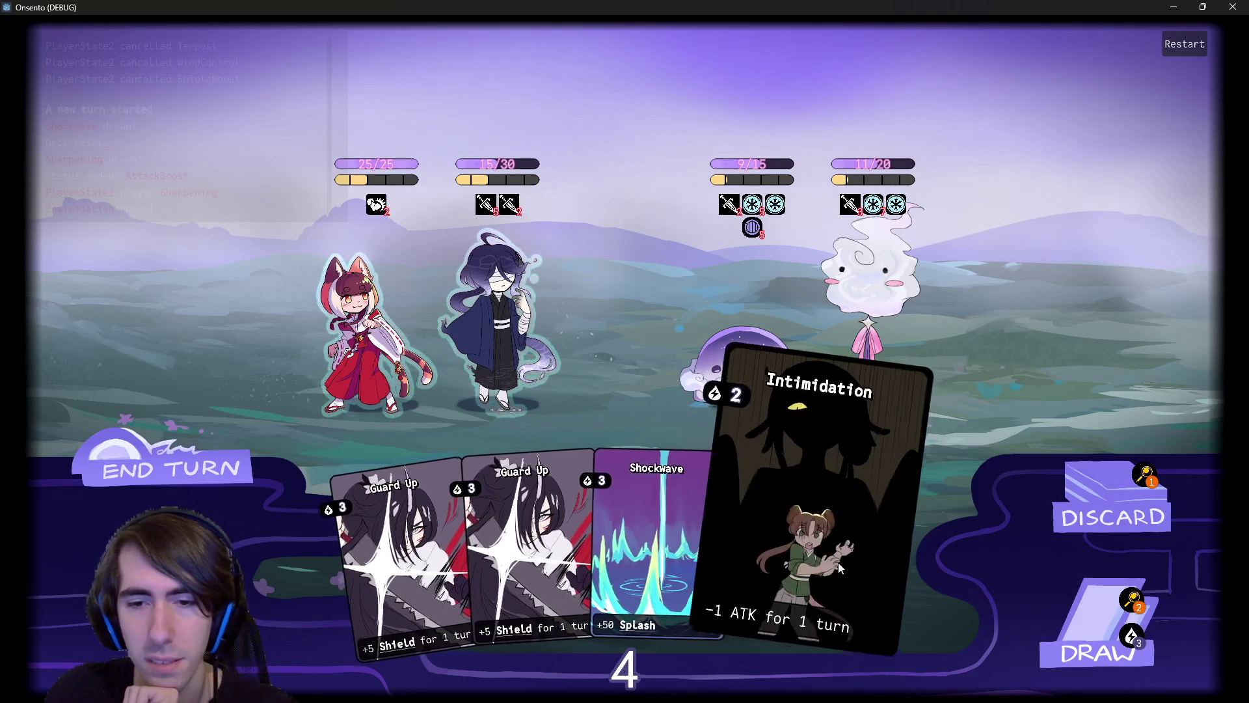
drag(673, 461, 509, 304)
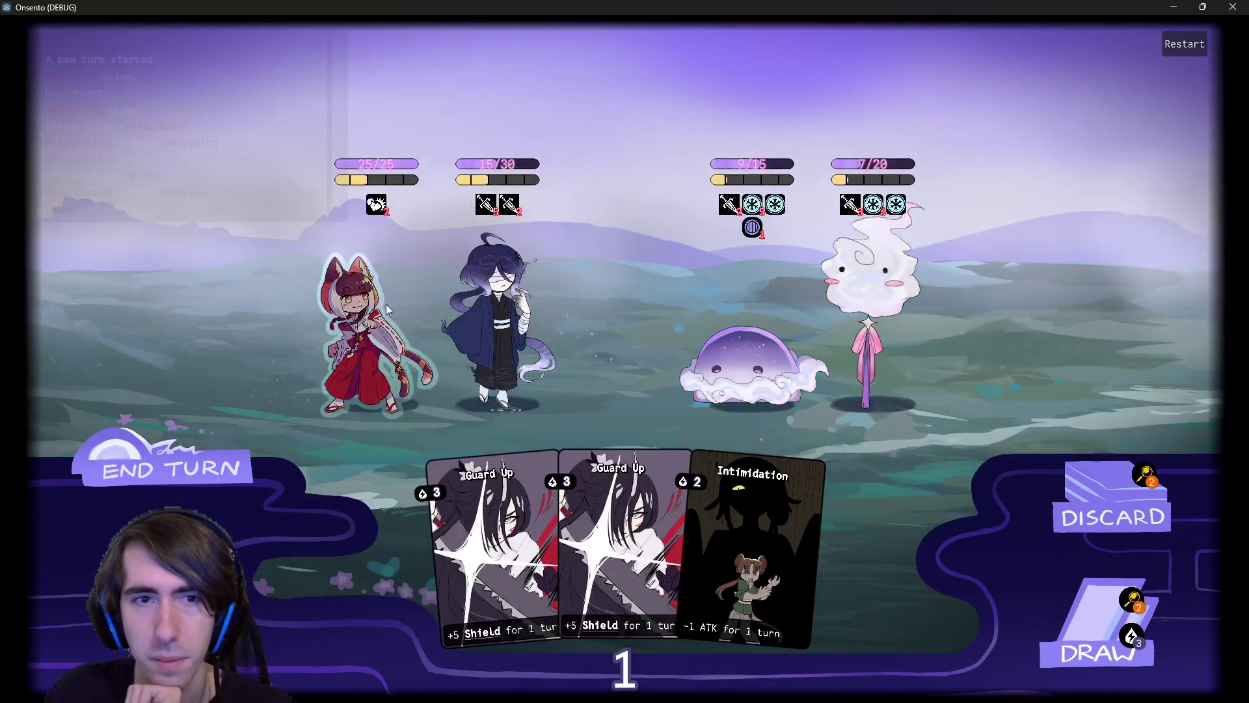
click(388, 310)
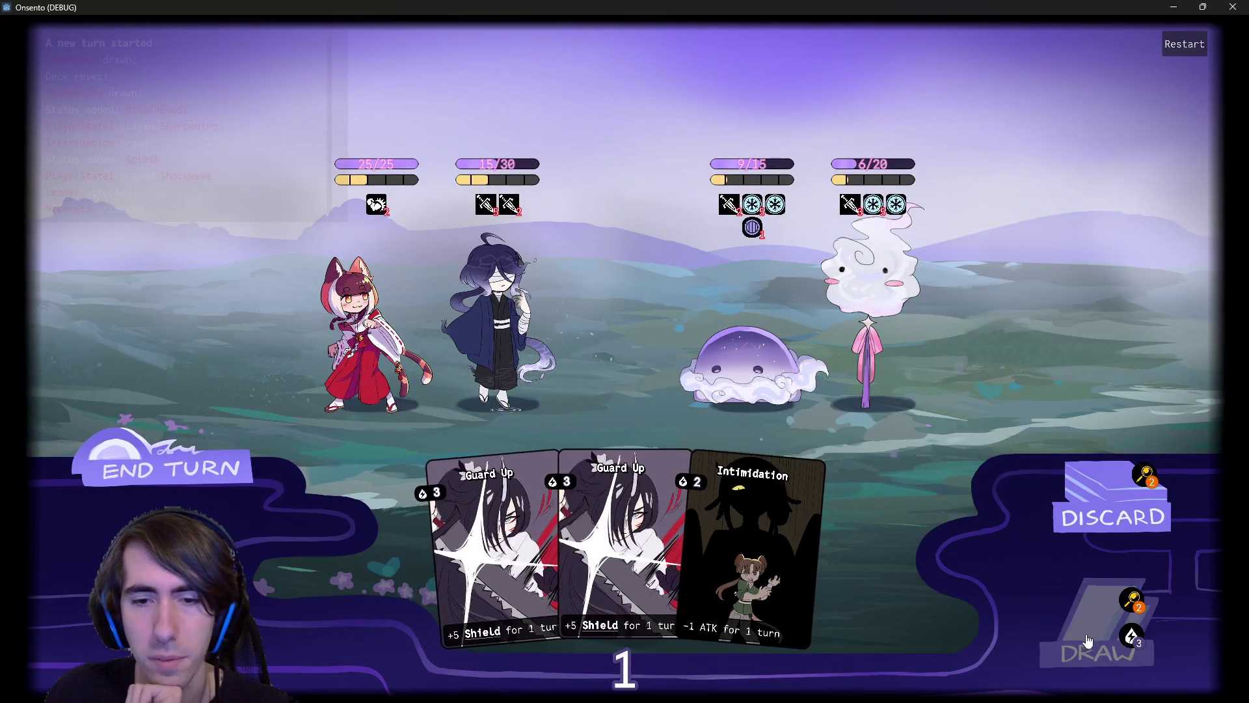
click(190, 472)
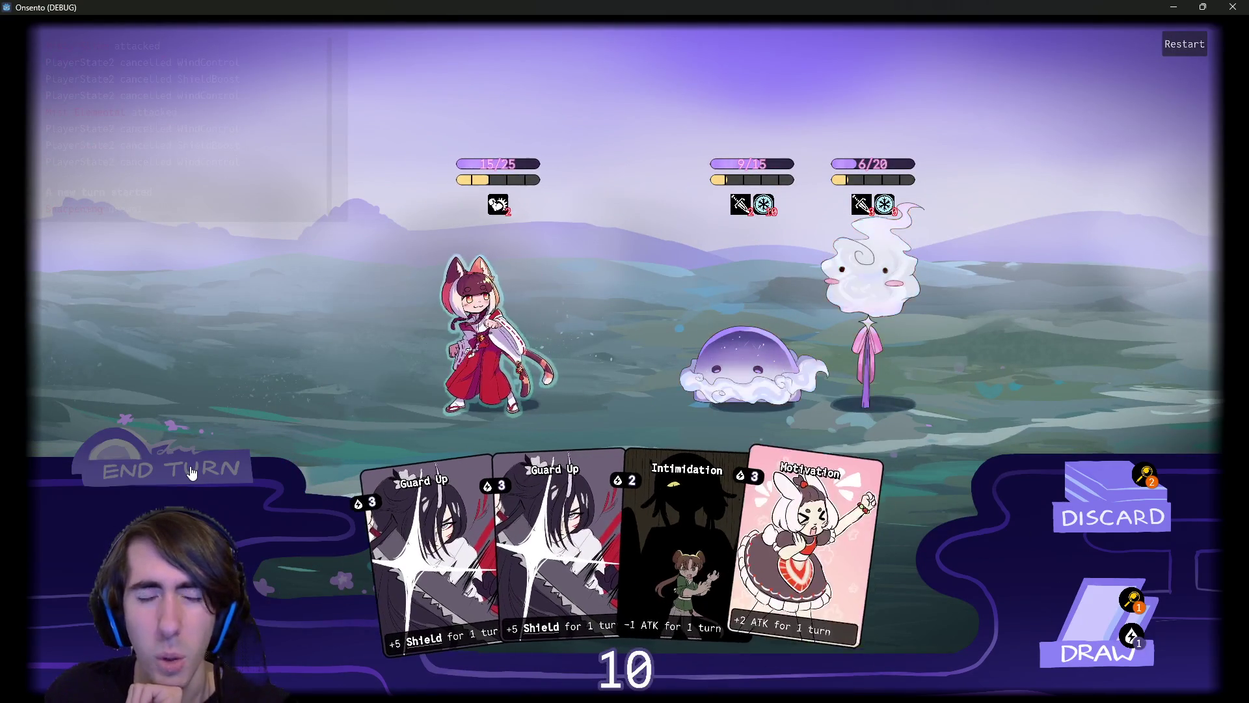
Play Motivation, draw, play Overclock, then end the turn.
click(826, 454)
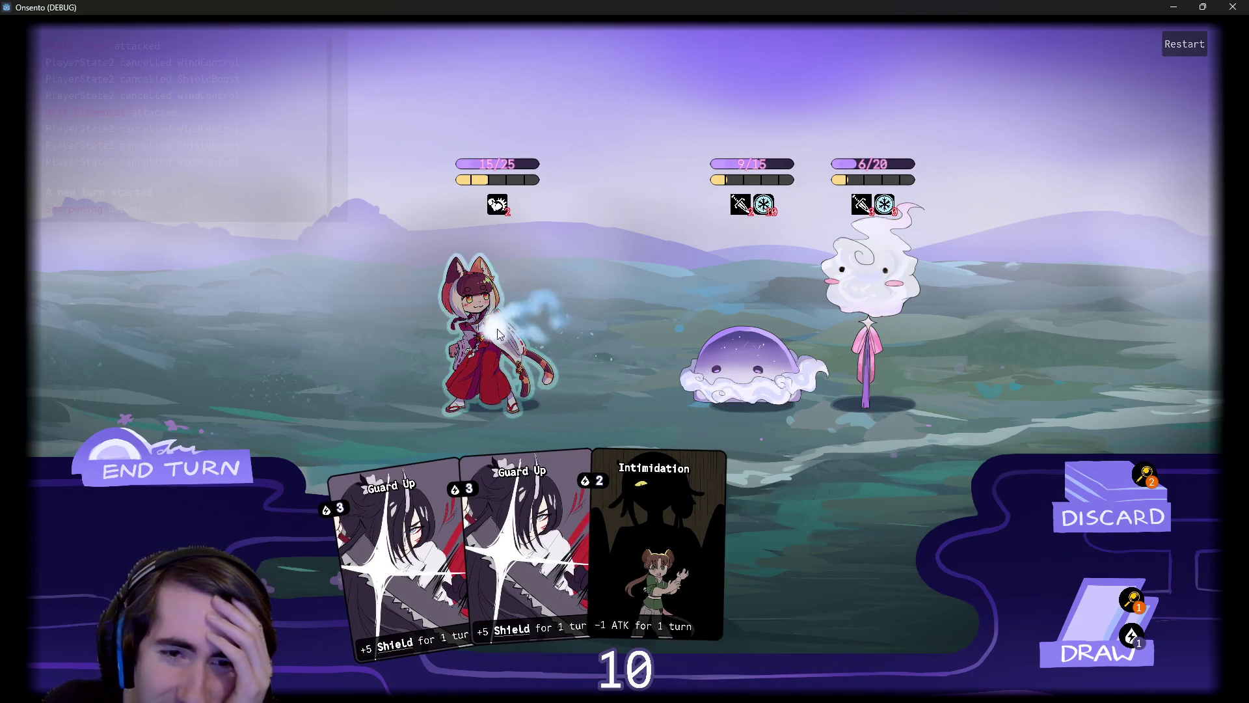
click(1046, 619)
click(845, 507)
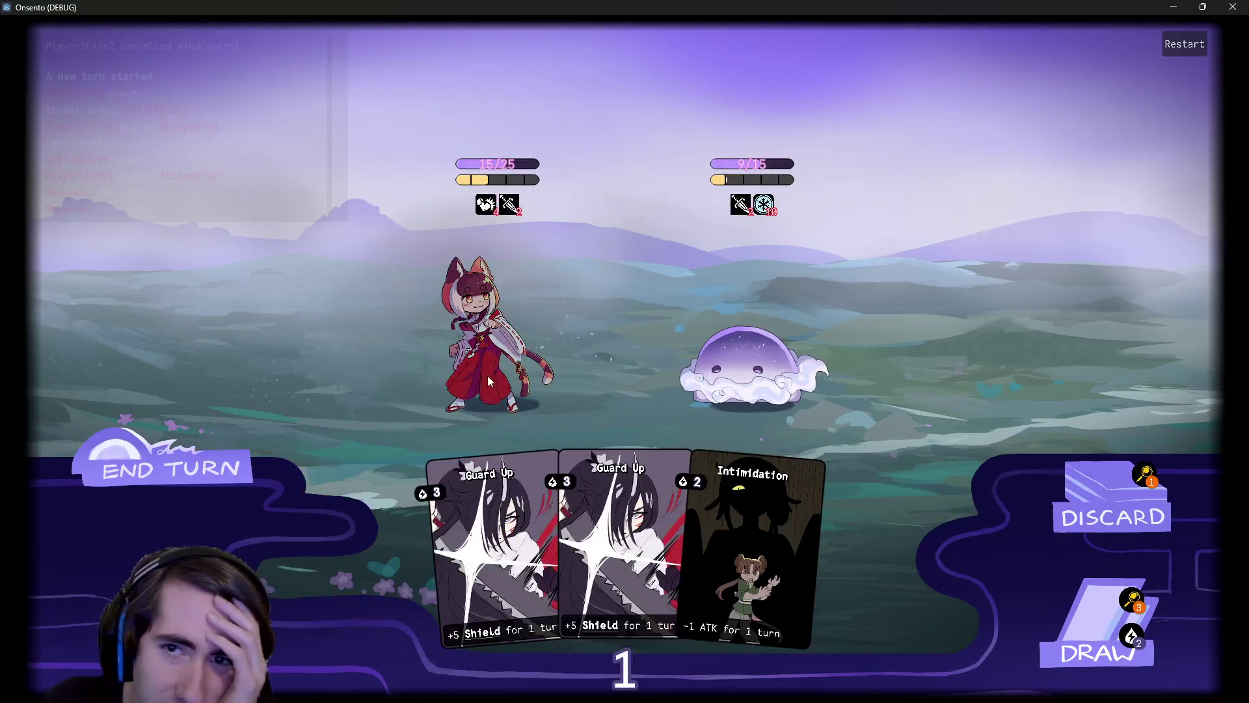
click(187, 479)
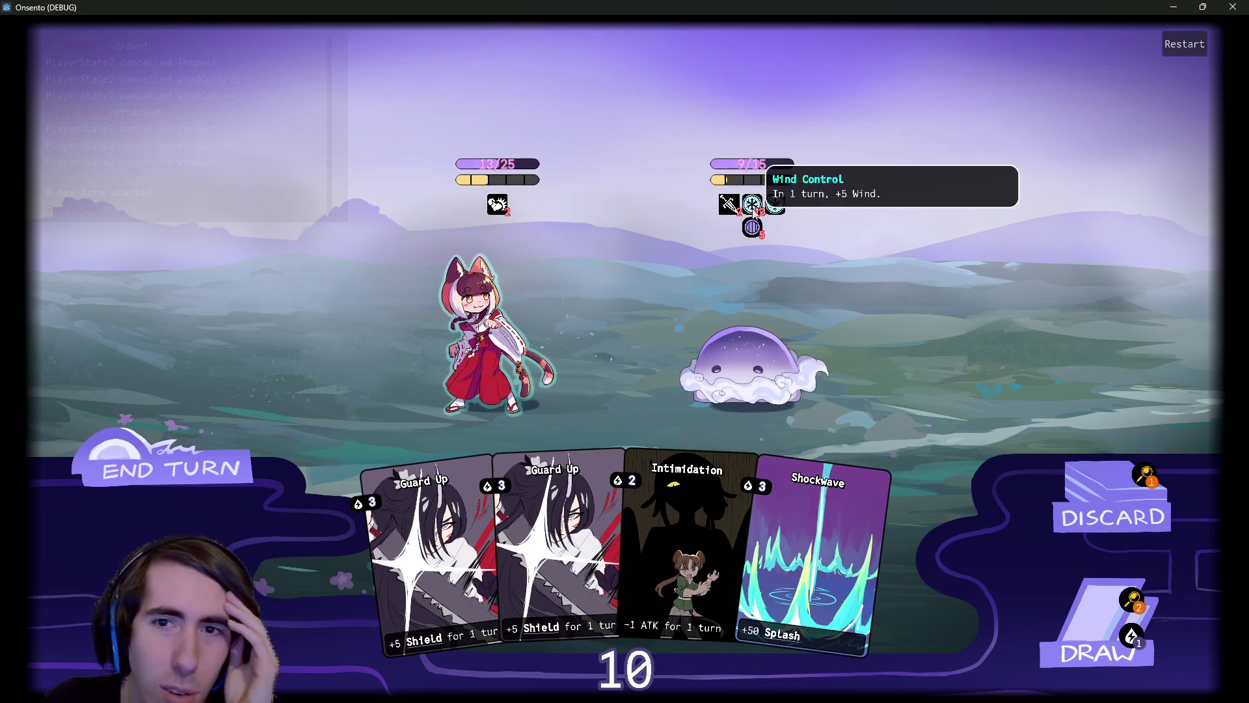
Play two Guard Up cards and Intimidation on the slime, then end the turn despite the warning.
mouse_move(775, 204)
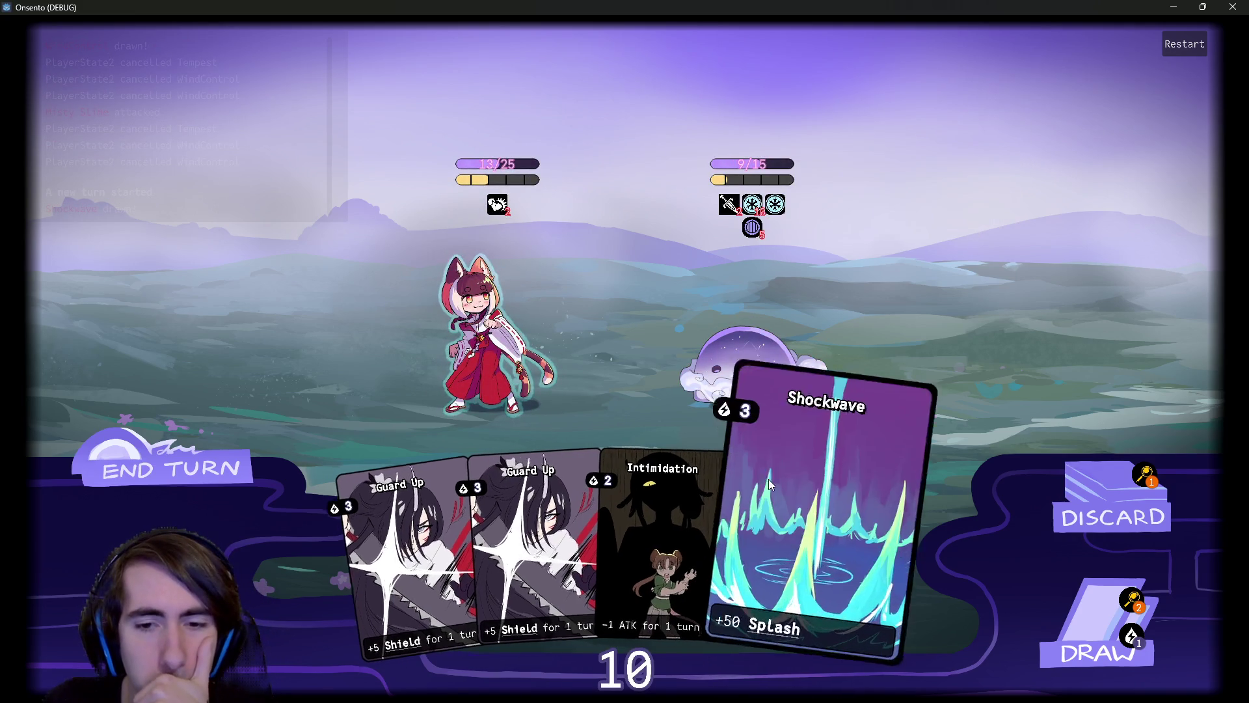
click(520, 540)
click(488, 553)
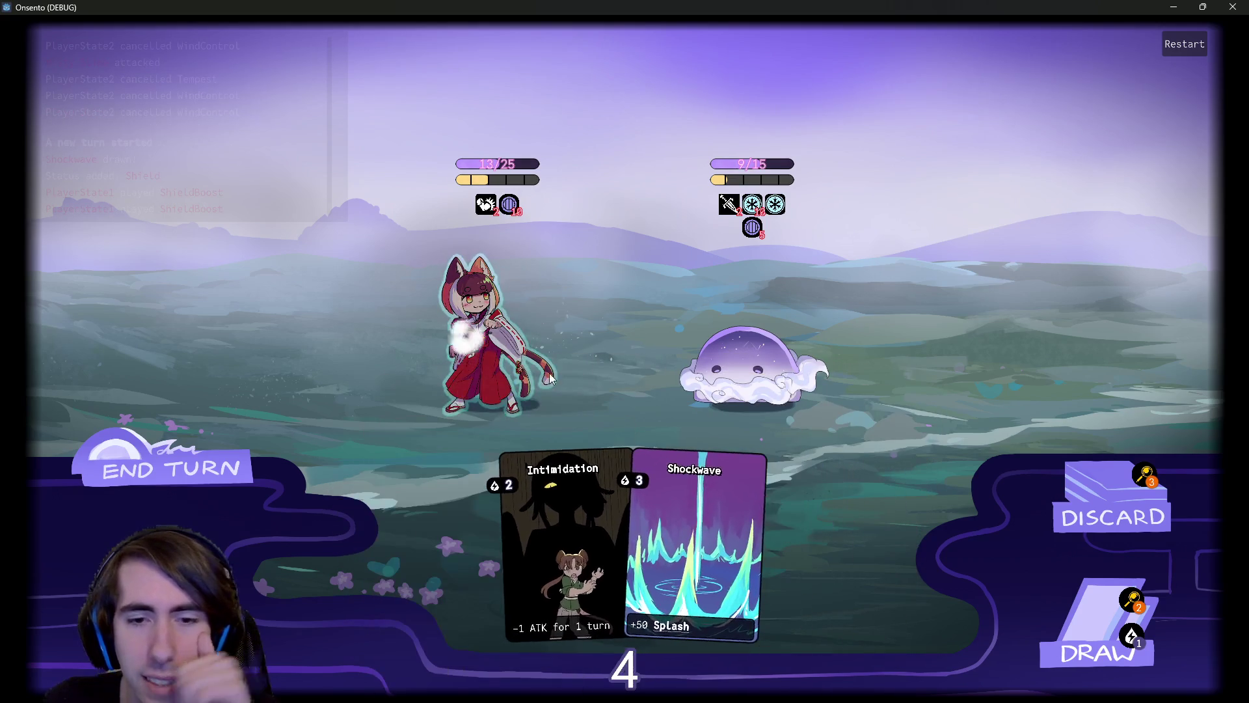
drag(488, 521, 736, 345)
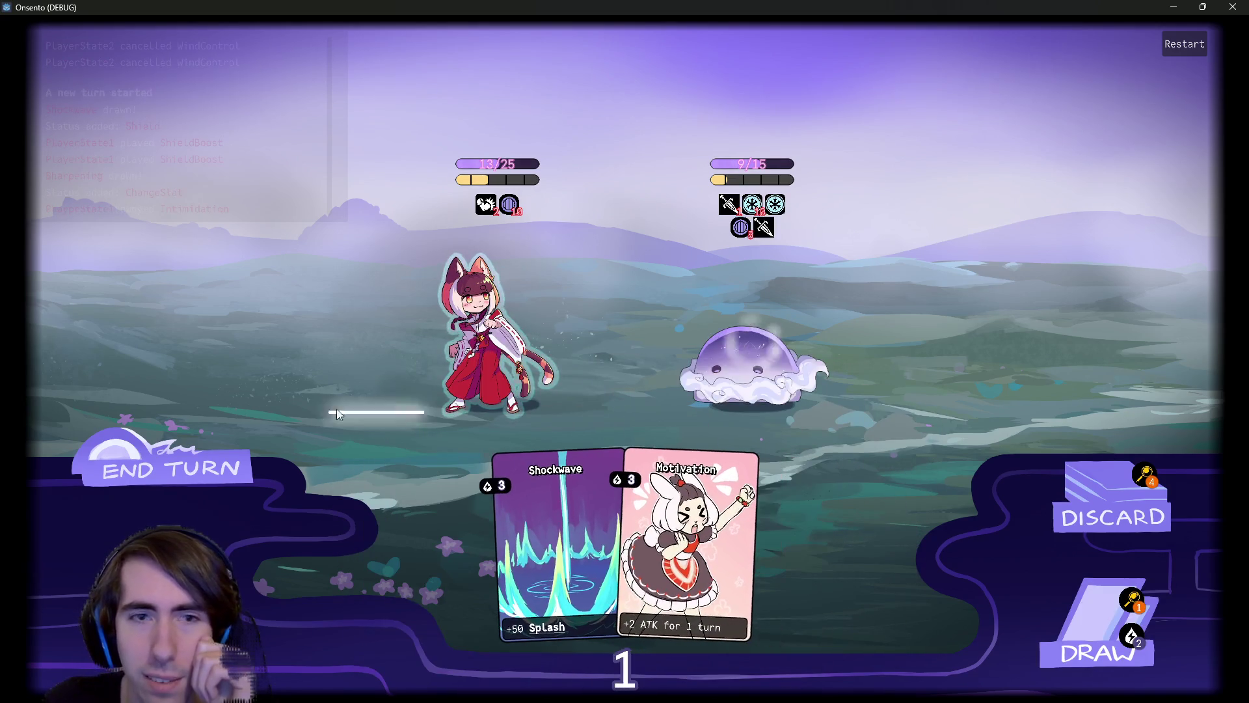
click(224, 445)
click(224, 446)
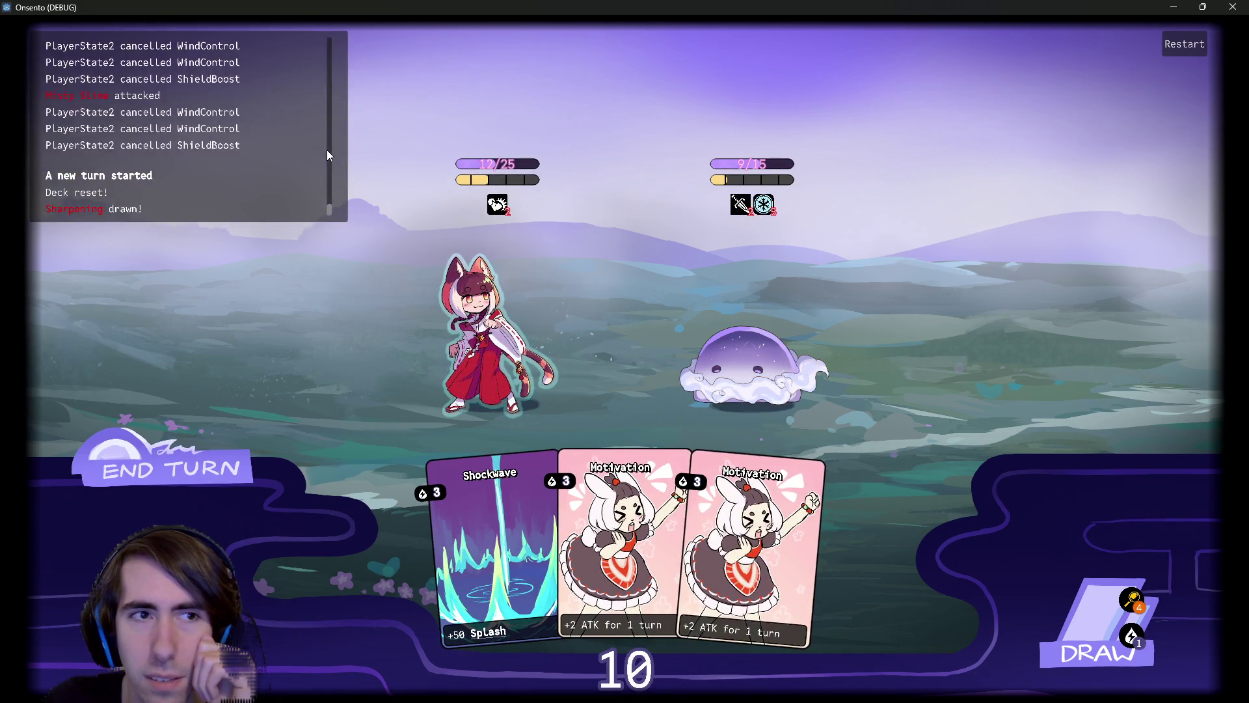
Draw a shield card, play it on the cat girl, and end the turn past the warning.
mouse_move(767, 207)
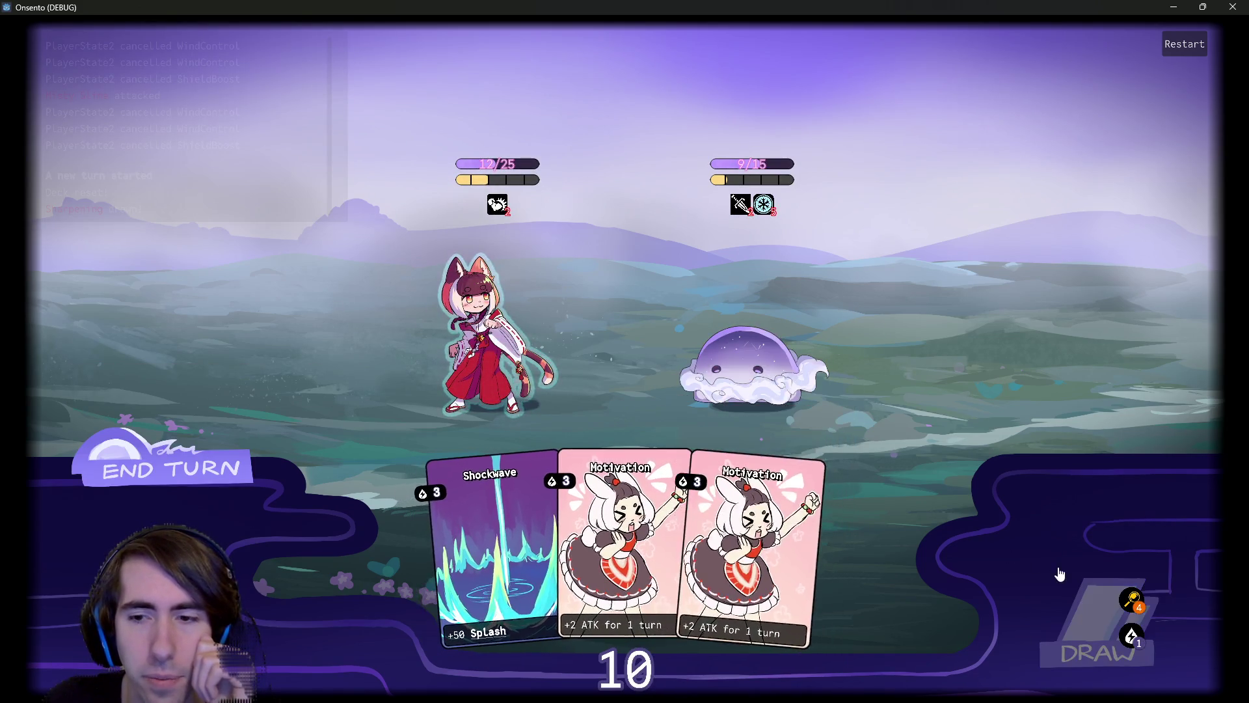
click(1086, 611)
drag(845, 521, 478, 355)
click(176, 454)
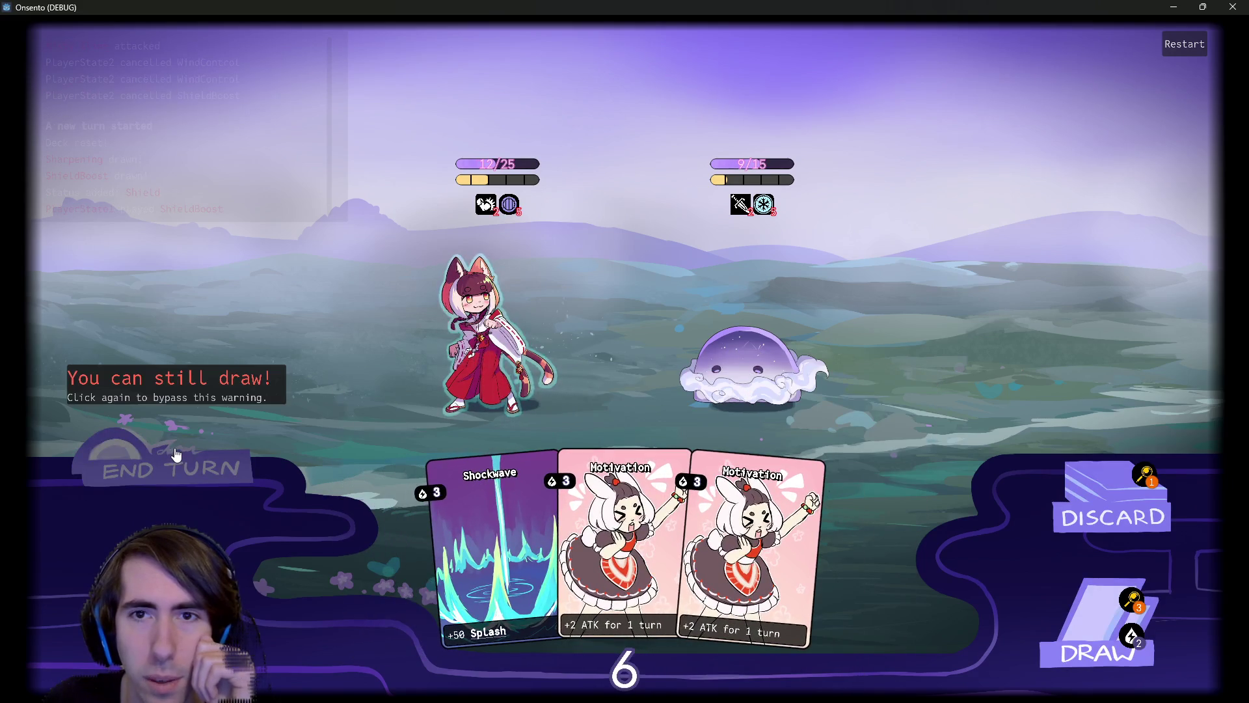
click(181, 453)
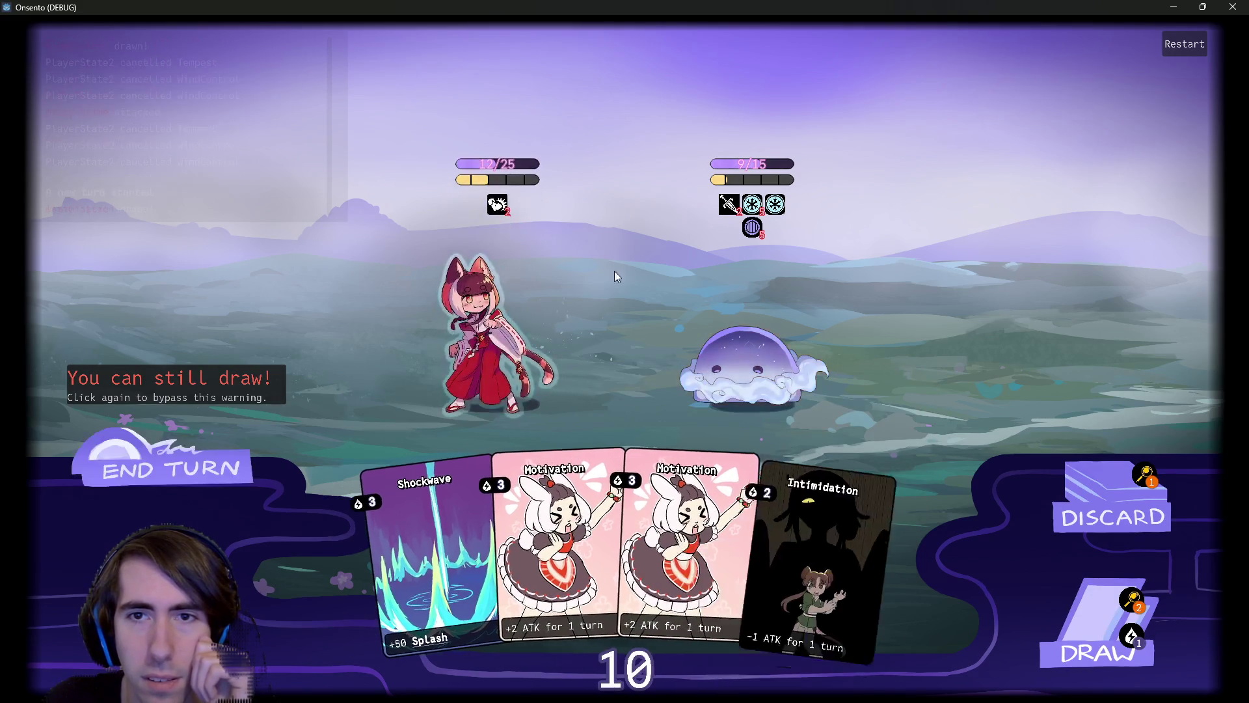
Minimize and restore the game, play two Motivations and Intimidation on the slime, end turn.
click(1173, 7)
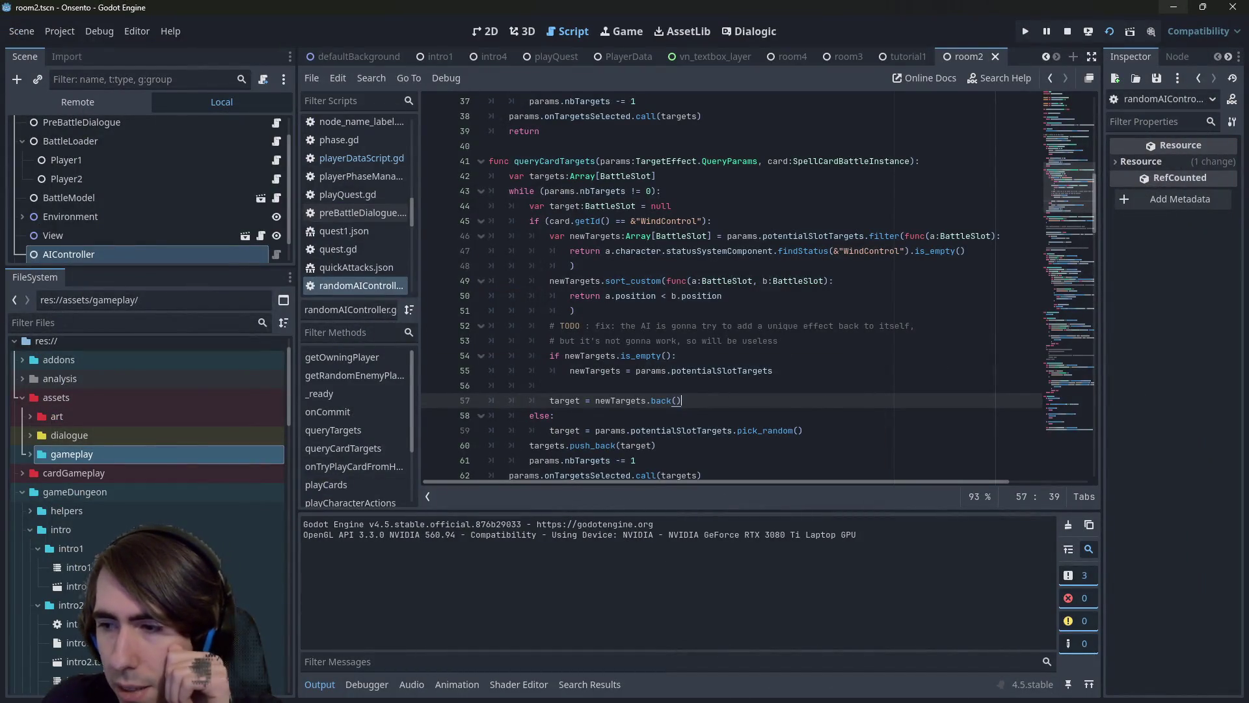
key(alt+Tab)
click(631, 527)
click(634, 530)
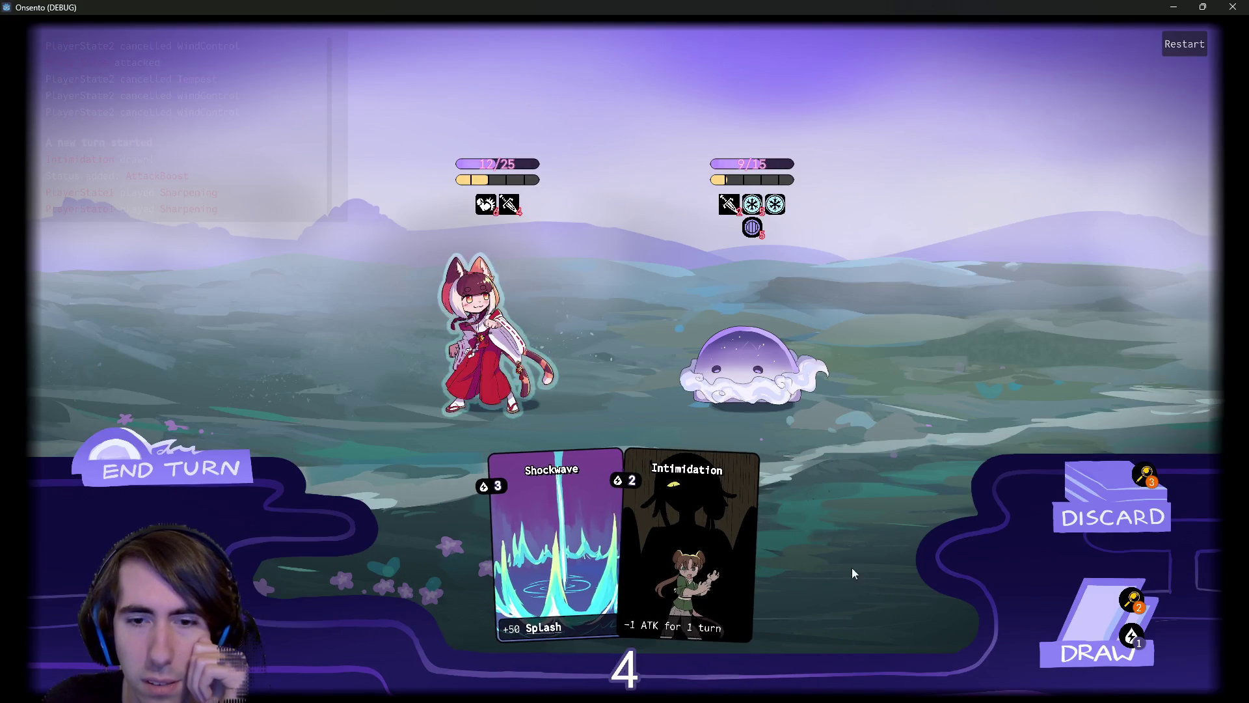
drag(690, 553, 767, 325)
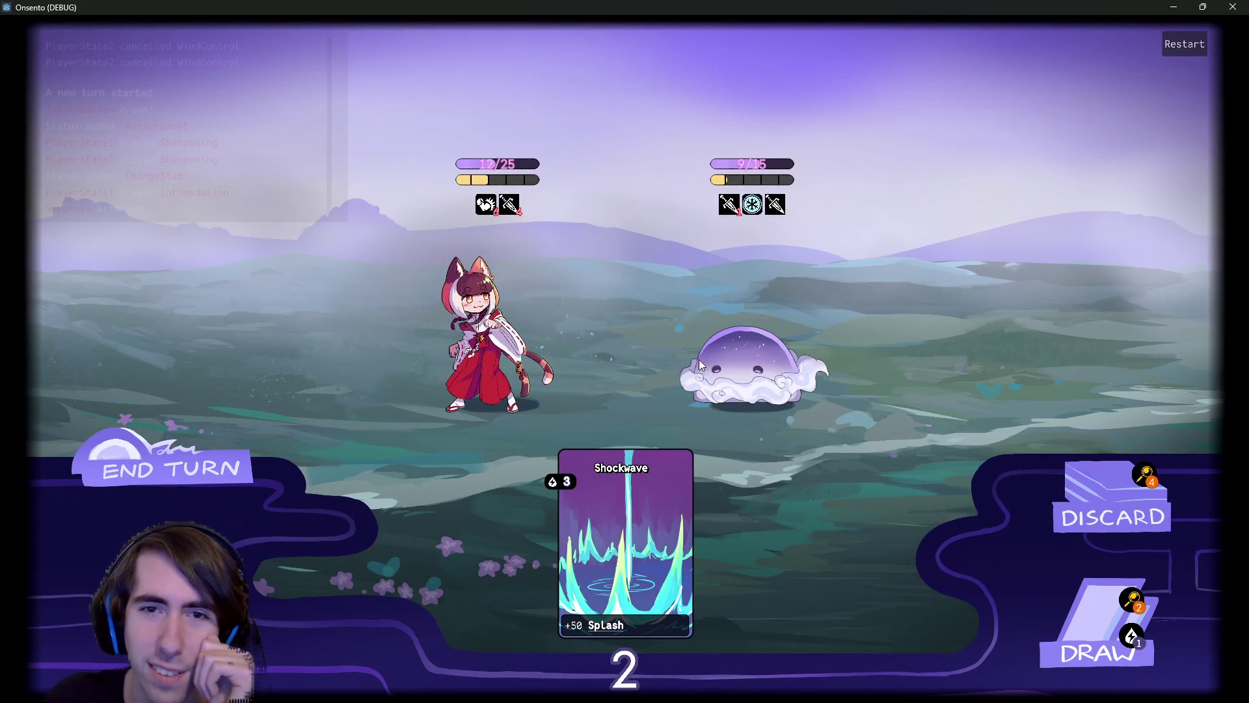
click(192, 470)
Draw a card, play Guard Up and Overclock, then end the turn.
mouse_move(752, 207)
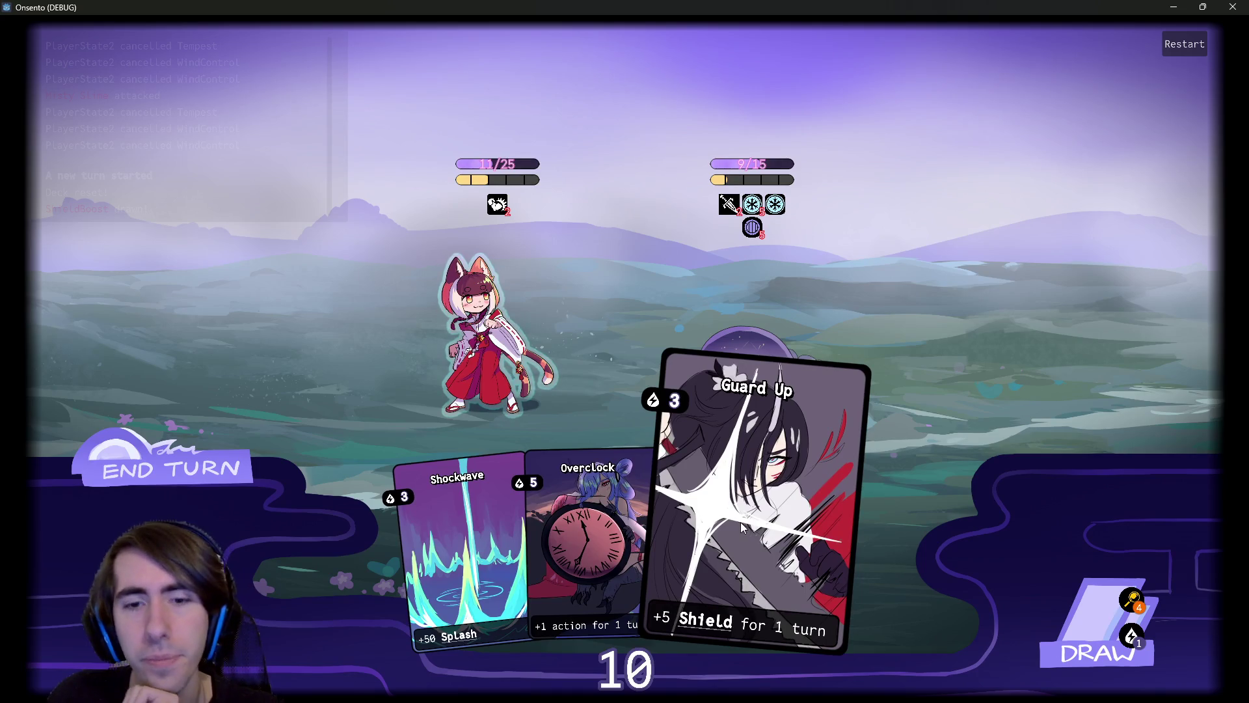
click(1098, 650)
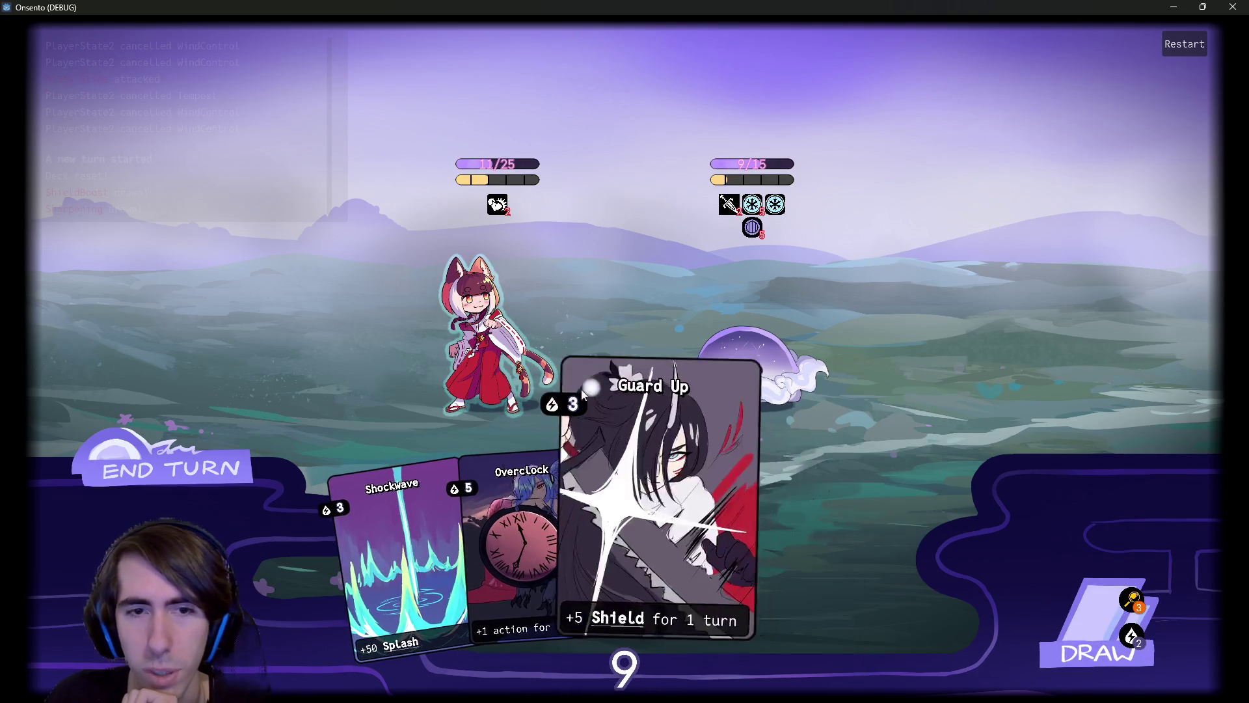
click(580, 389)
click(650, 492)
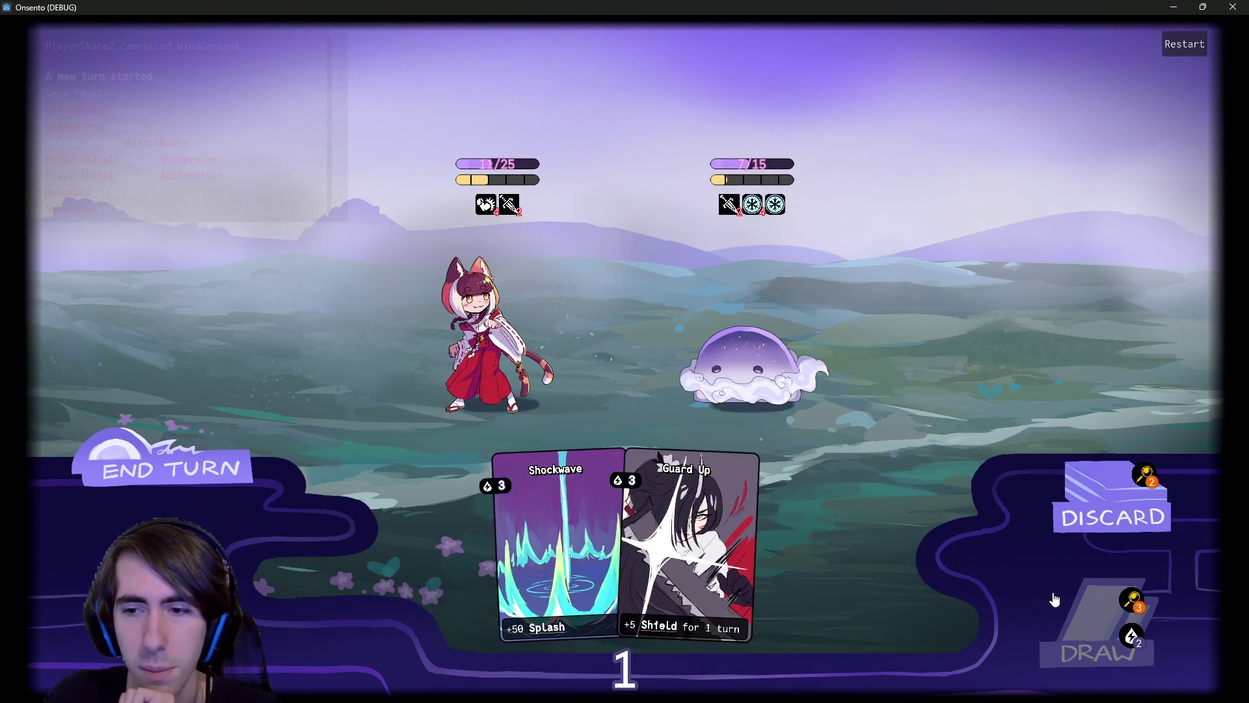
click(208, 468)
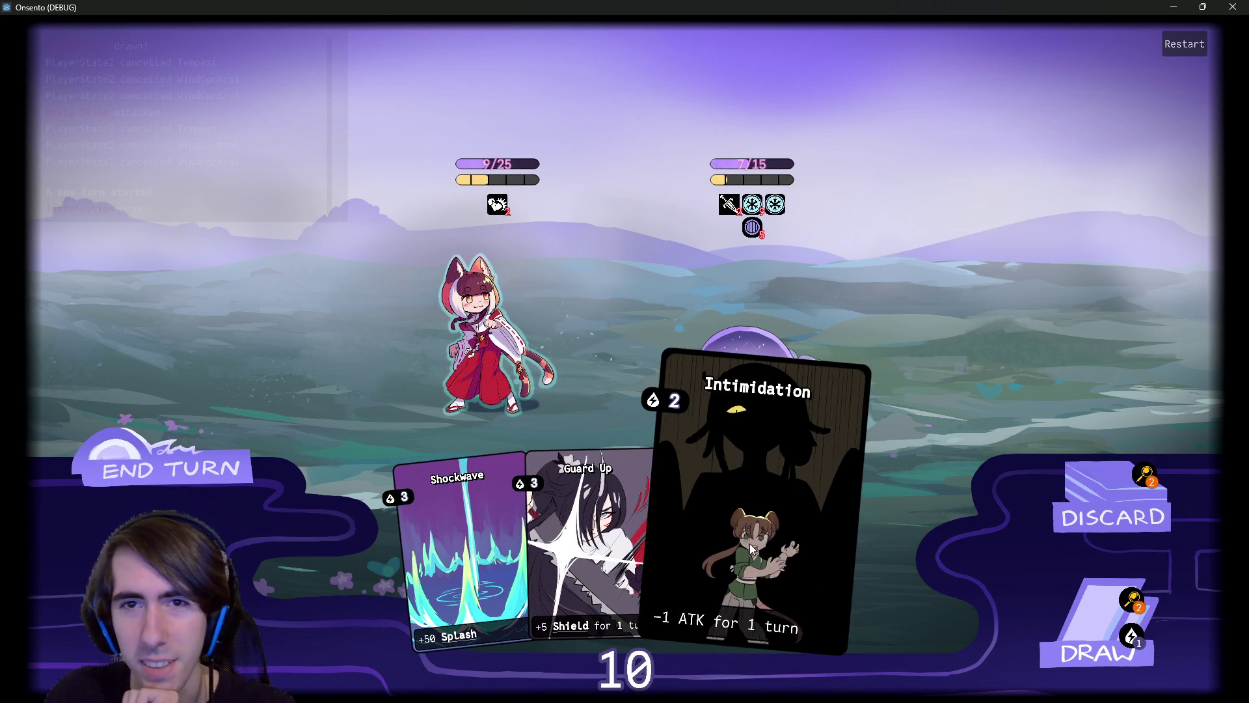
Play Guard Up on the cat girl, draw cards, play Overclock, Motivation and Intimidation, end turn.
drag(650, 559, 531, 381)
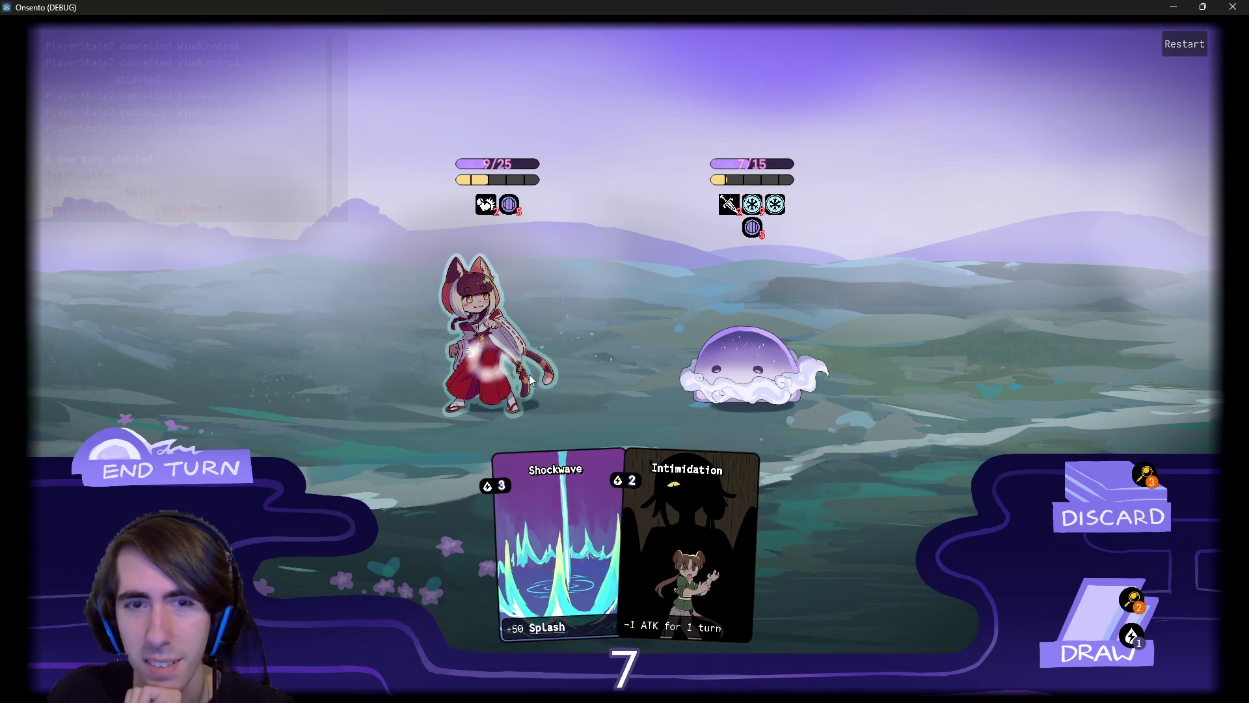
click(1044, 619)
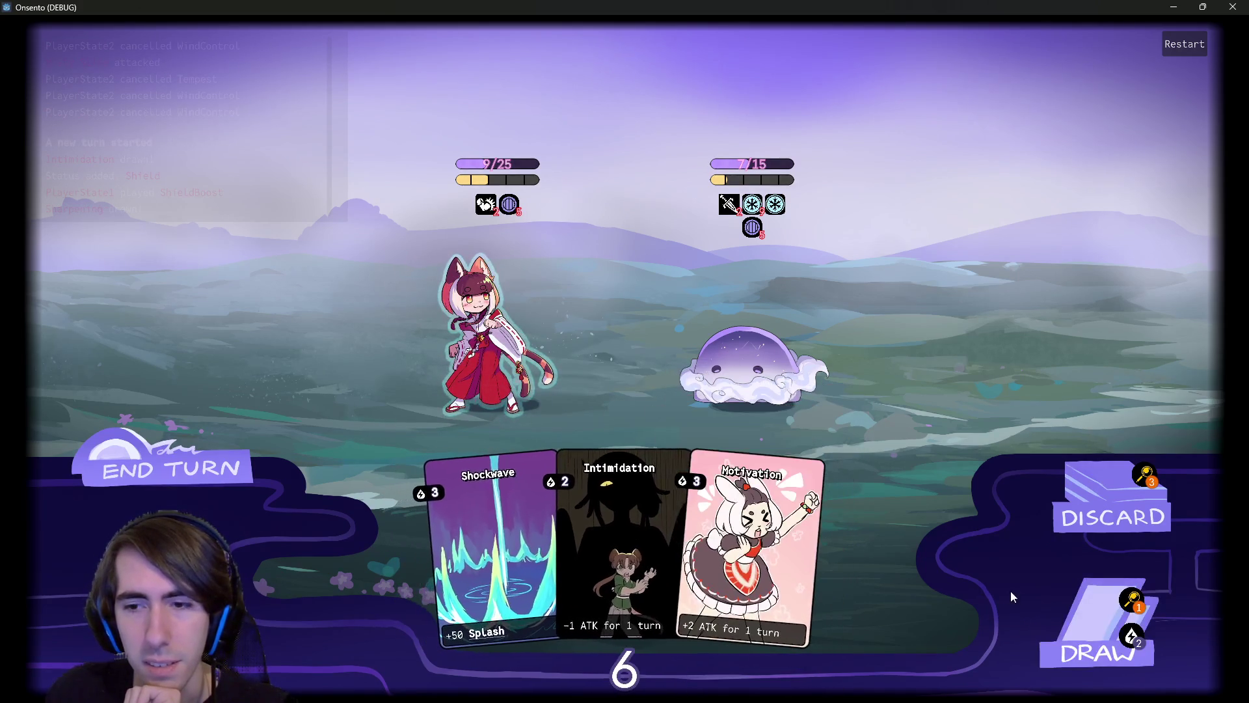
click(1054, 595)
click(1054, 595)
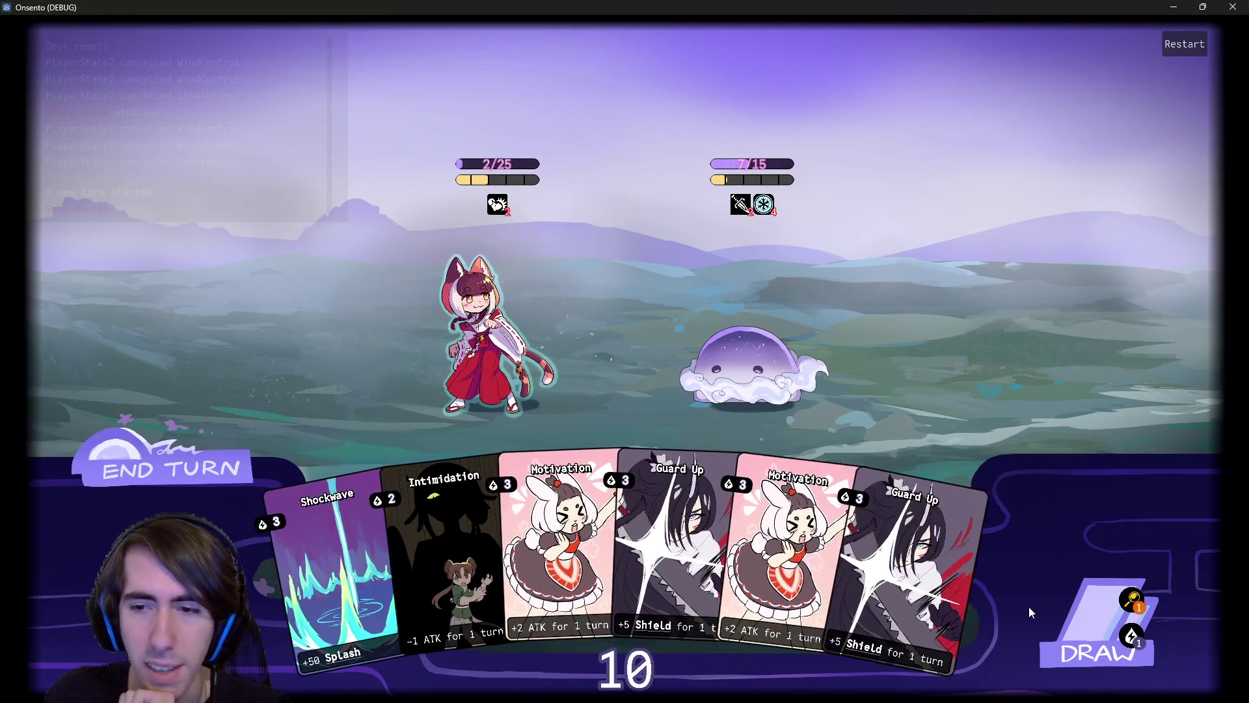
click(1028, 607)
click(1001, 587)
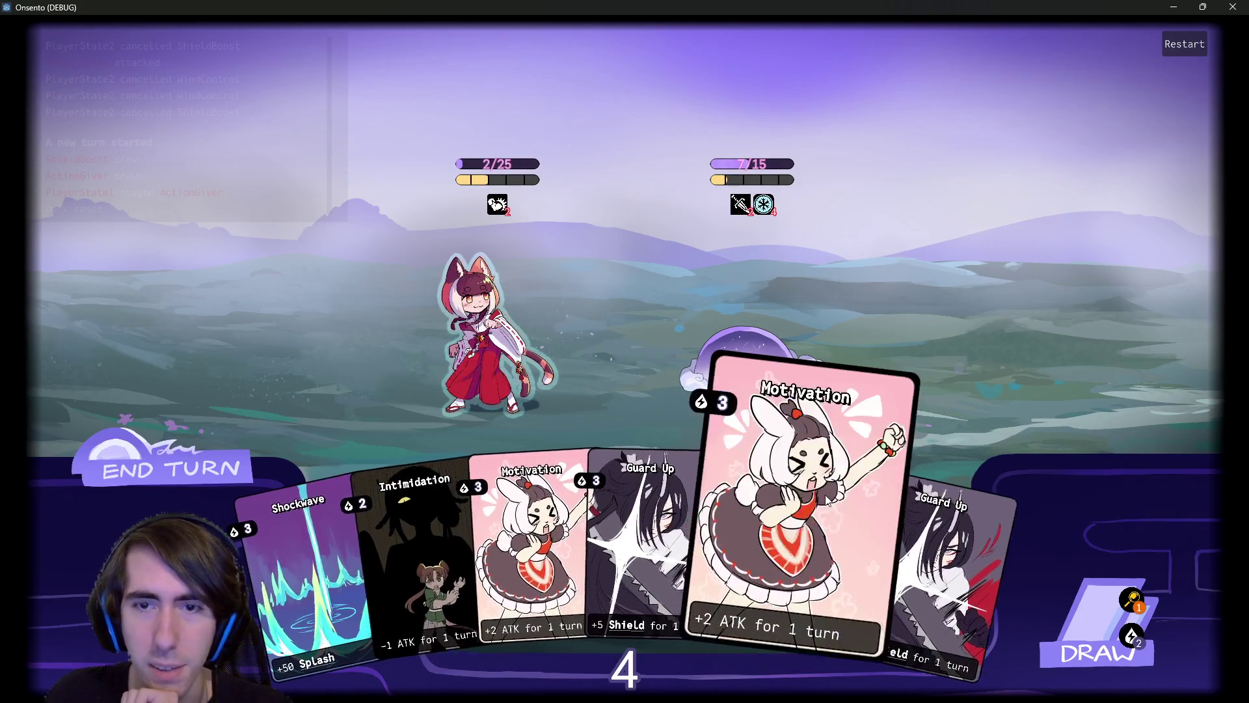
click(799, 519)
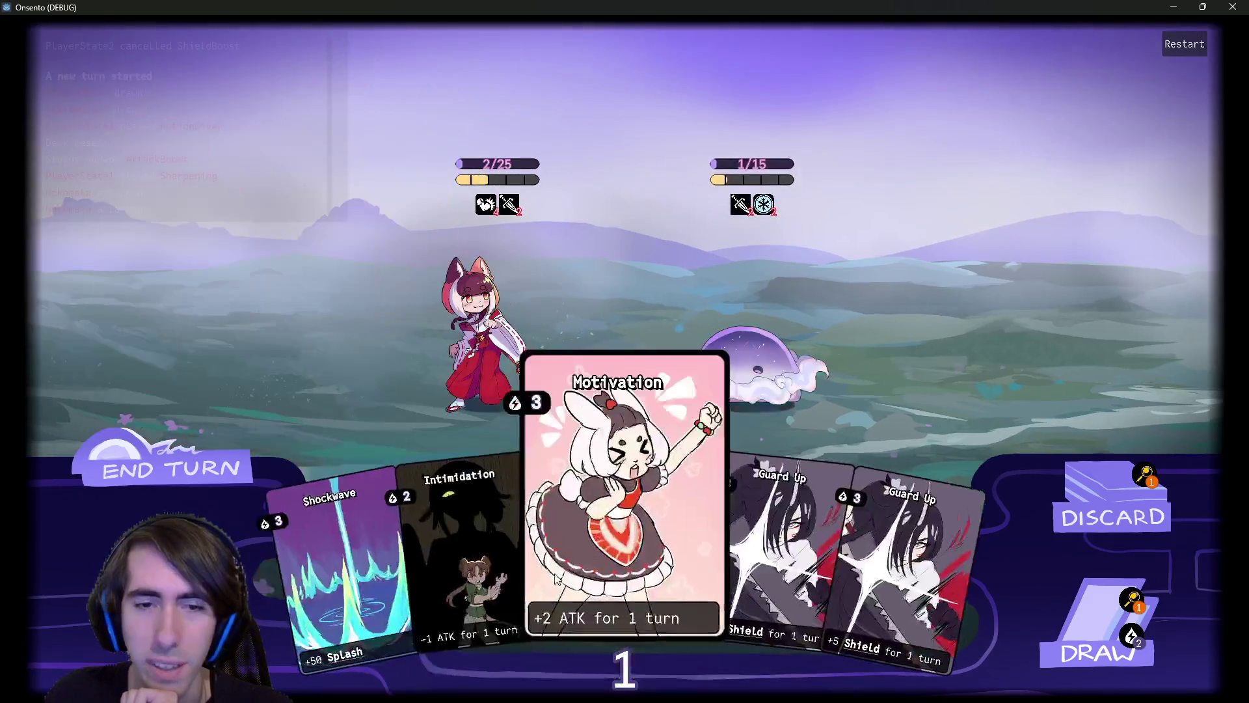
drag(469, 624, 731, 334)
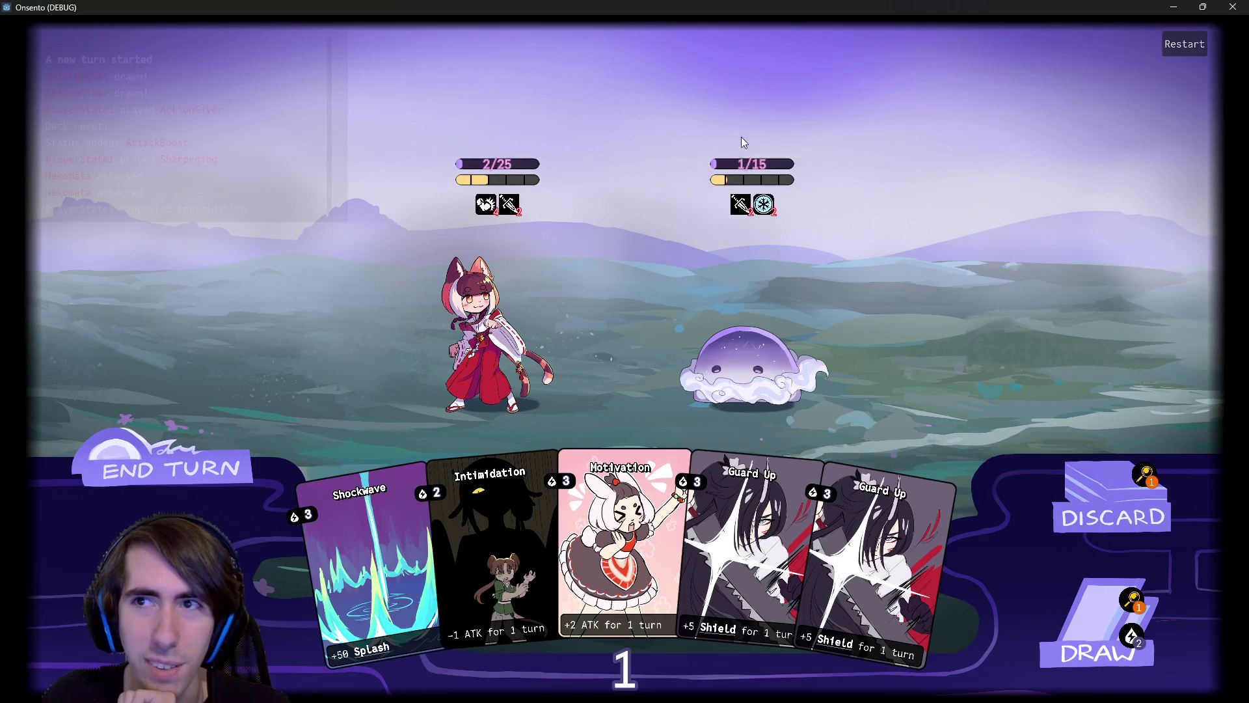
click(203, 476)
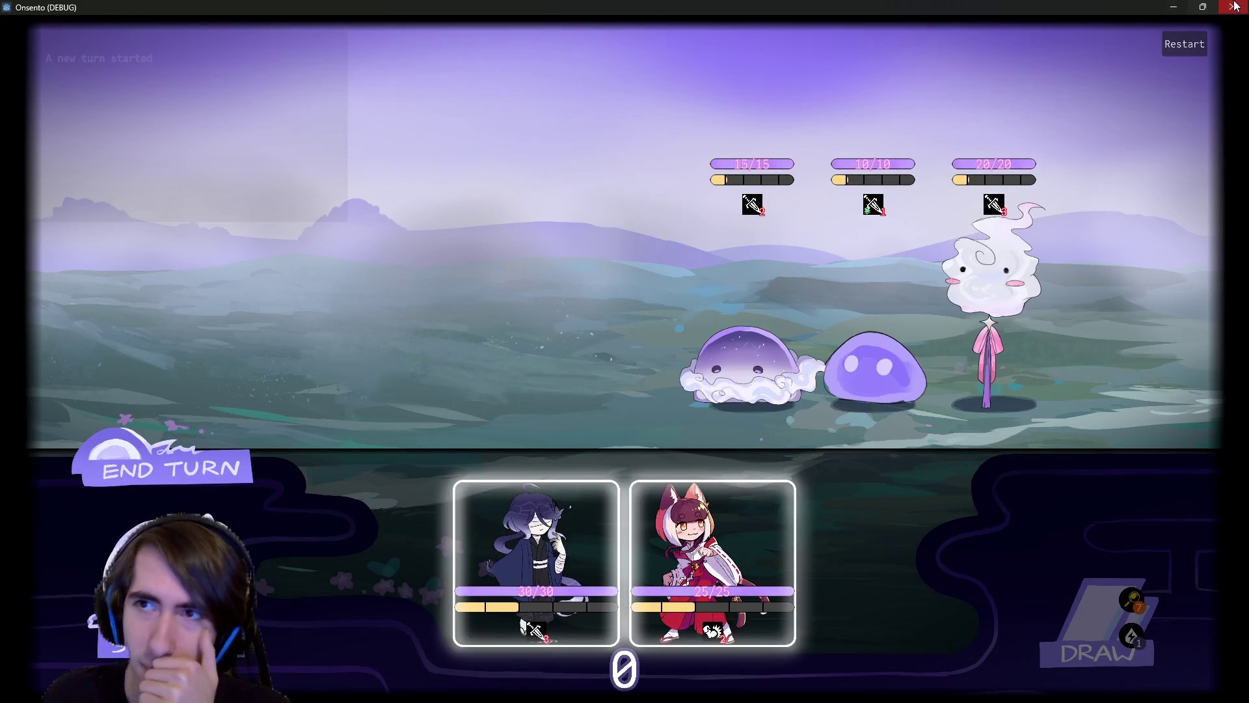
Close the Onsento game window to stop debugging and bring back the terminal.
click(1234, 7)
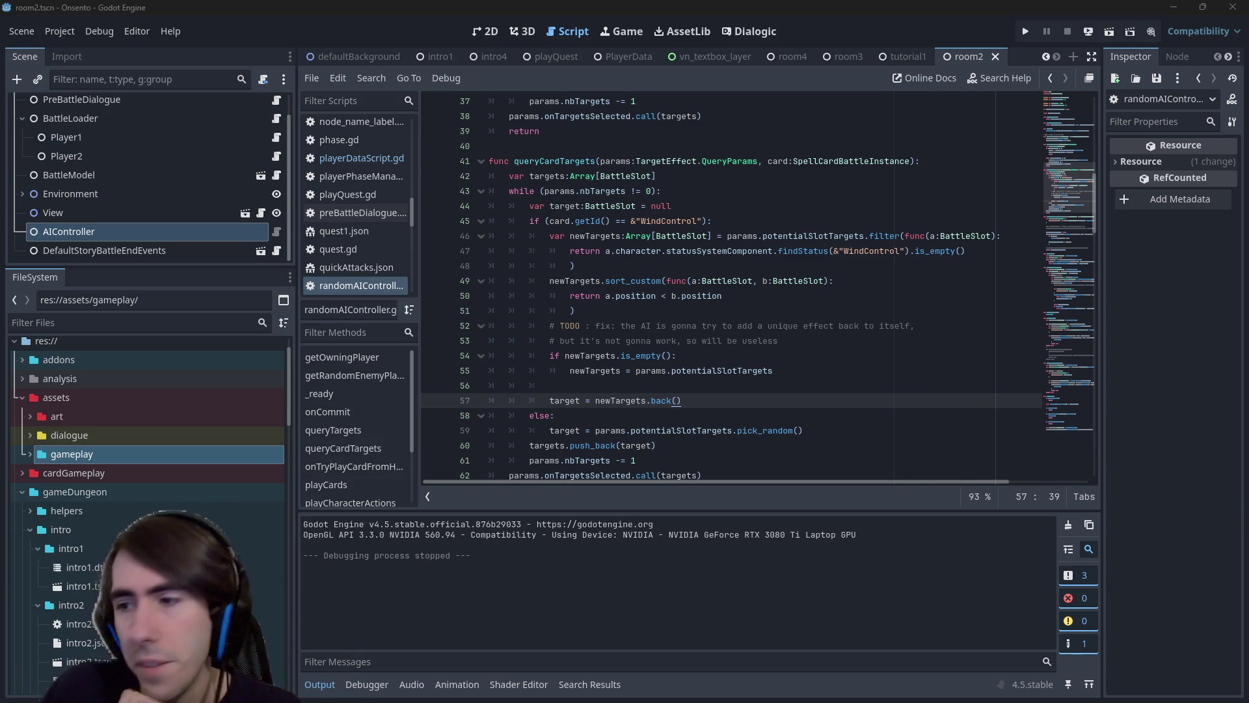
key(alt+Tab)
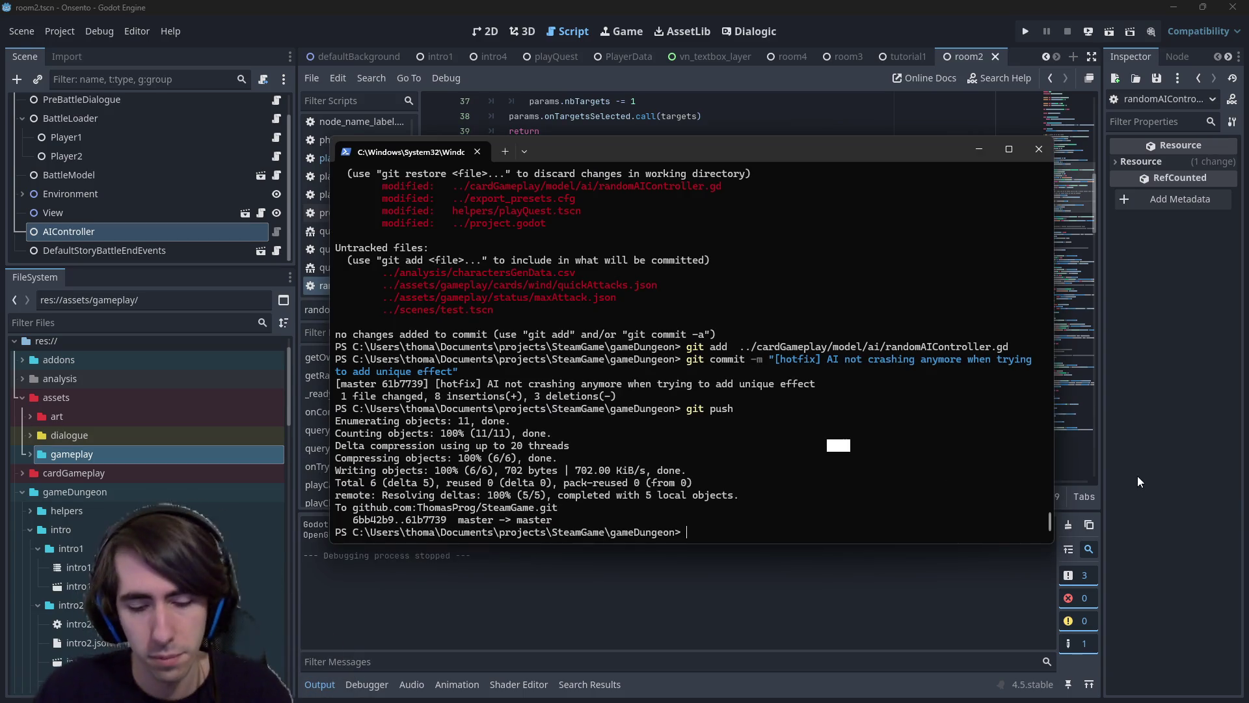
Confirm via git status and git push that master is up to date with origin/master.
text(git status)
key(Return)
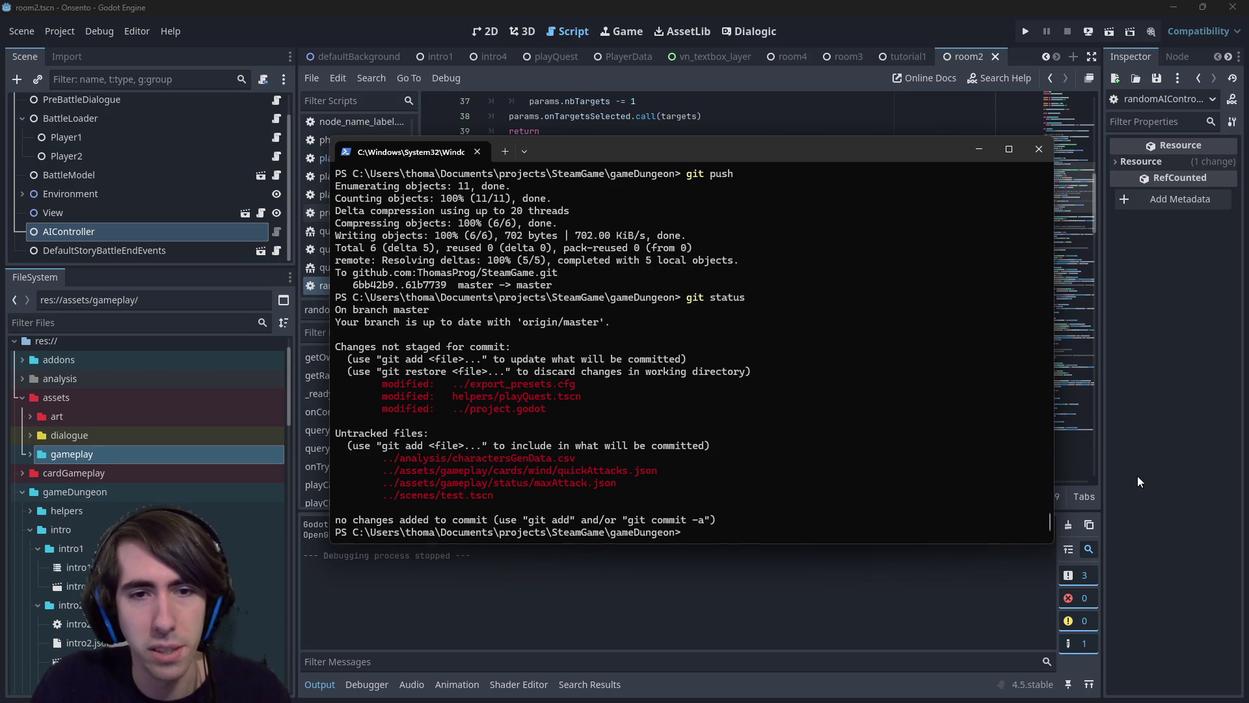
text(git push)
key(Return)
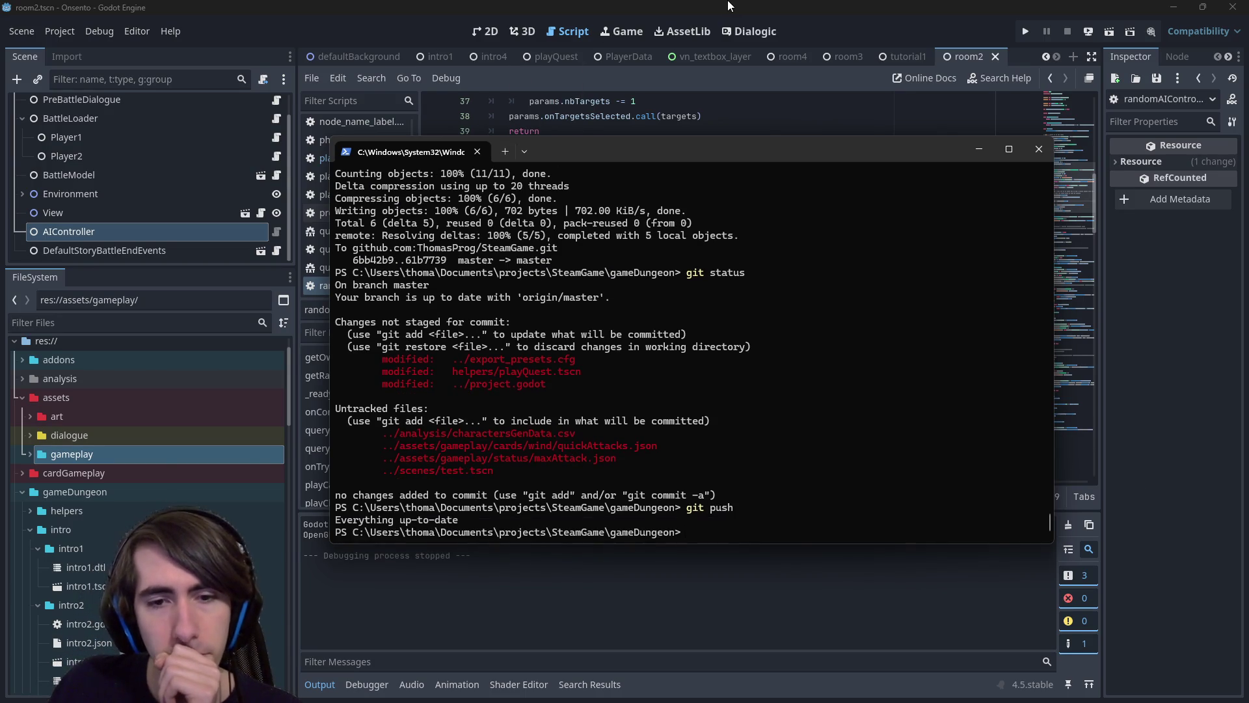
key(alt+Tab)
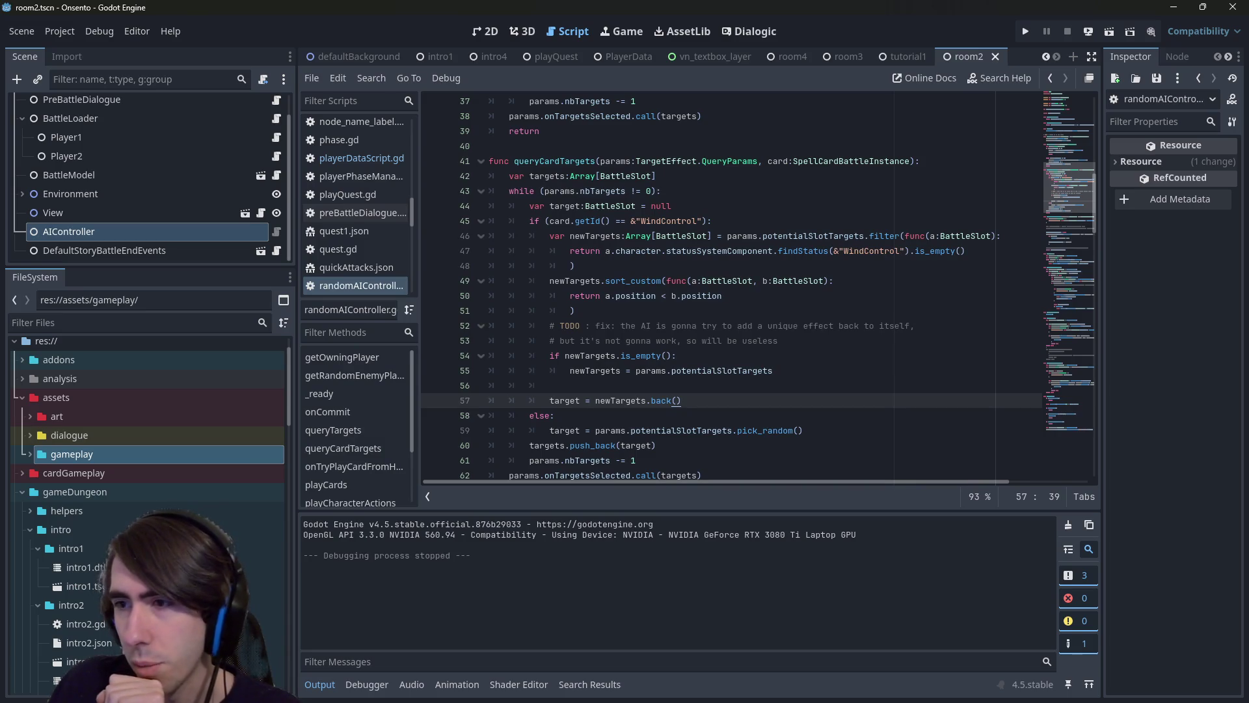